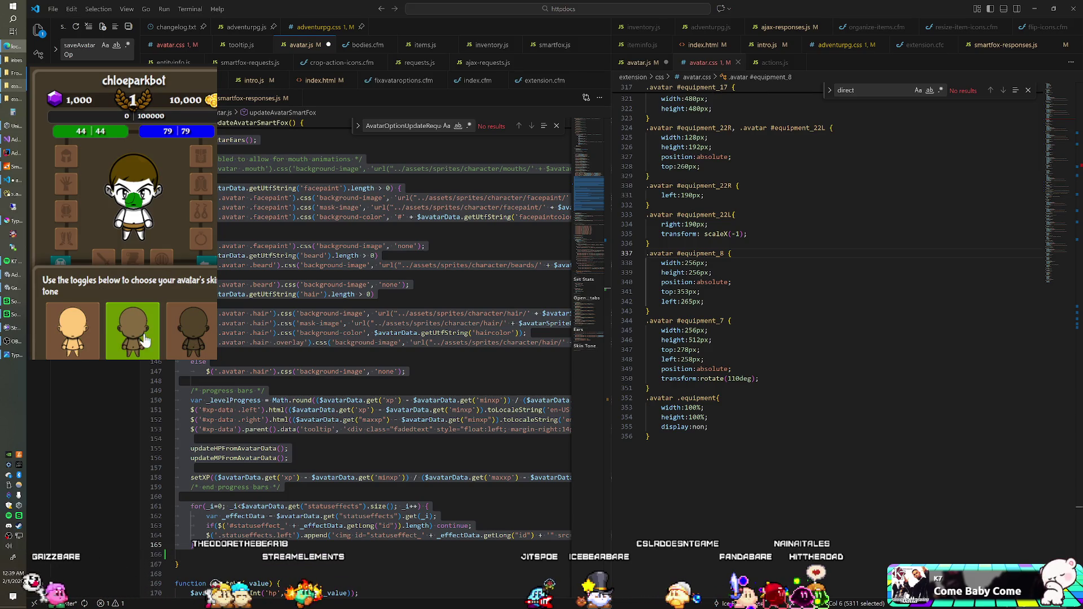
Step: Scroll through avatar.js, then delete and restore the avatar update code block
{"action": "scroll", "coordinate": [373, 339], "scroll_direction": "up", "scroll_amount": 7}
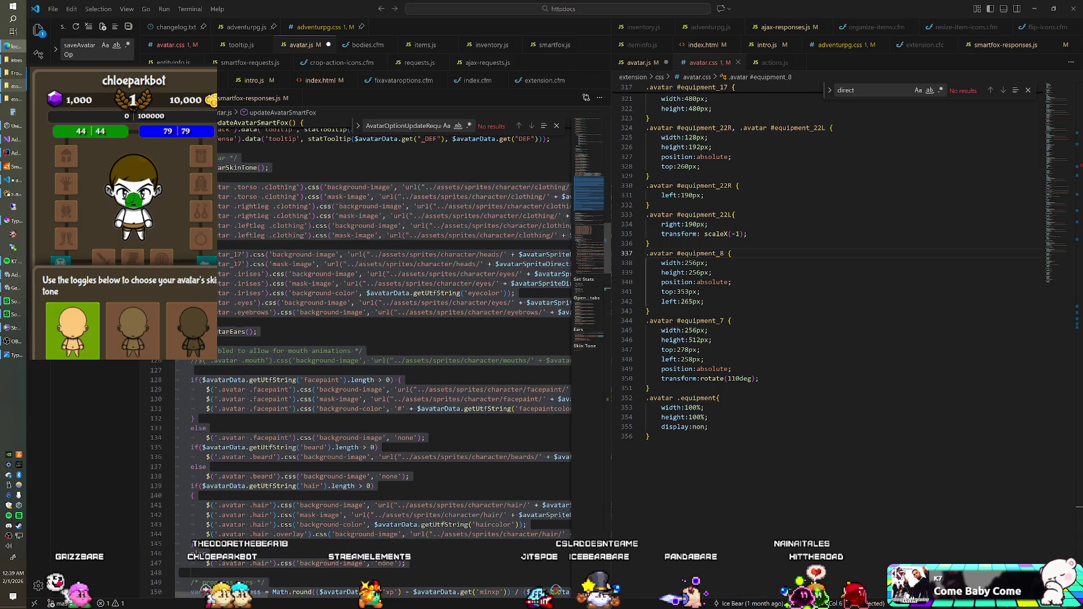
{"action": "scroll", "coordinate": [372, 338], "scroll_direction": "up", "scroll_amount": 2}
{"action": "scroll", "coordinate": [372, 339], "scroll_direction": "down", "scroll_amount": 1}
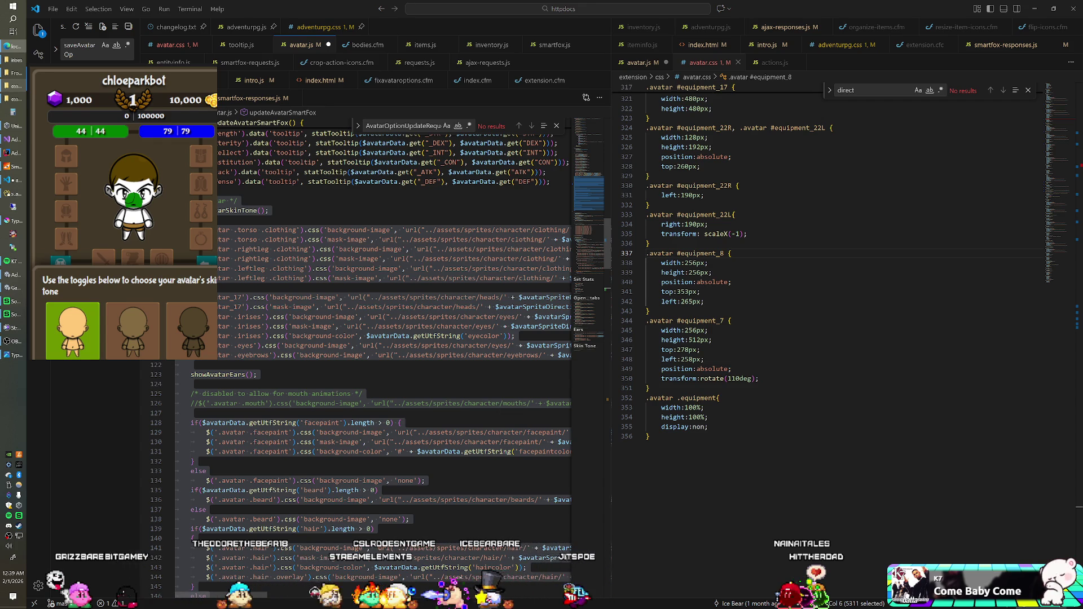
{"action": "scroll", "coordinate": [372, 338], "scroll_direction": "down", "scroll_amount": 12}
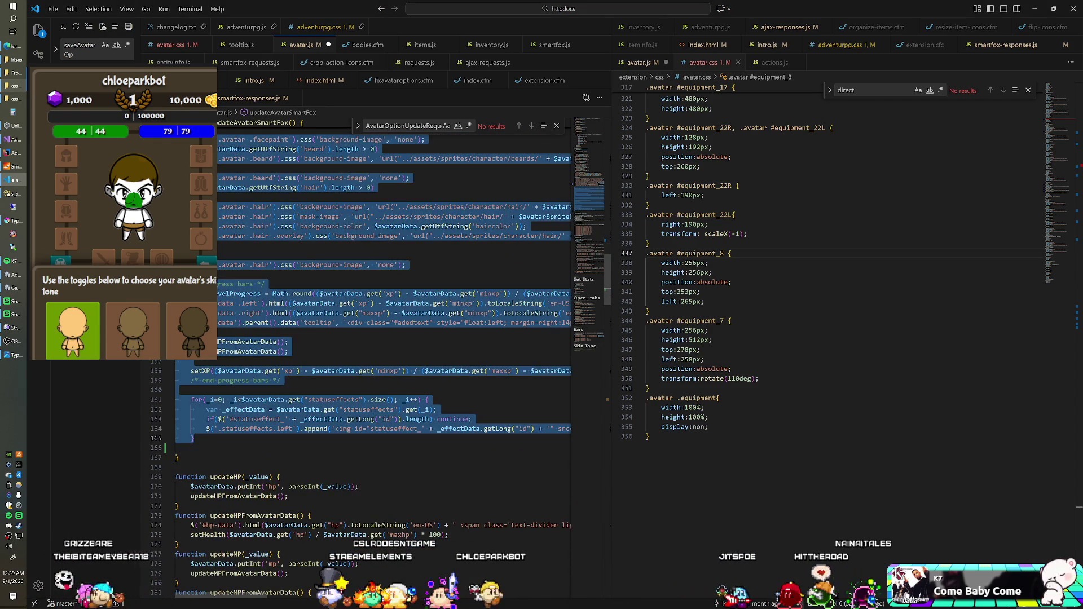
{"action": "key", "text": "Delete"}
{"action": "key", "text": "ctrl+z"}
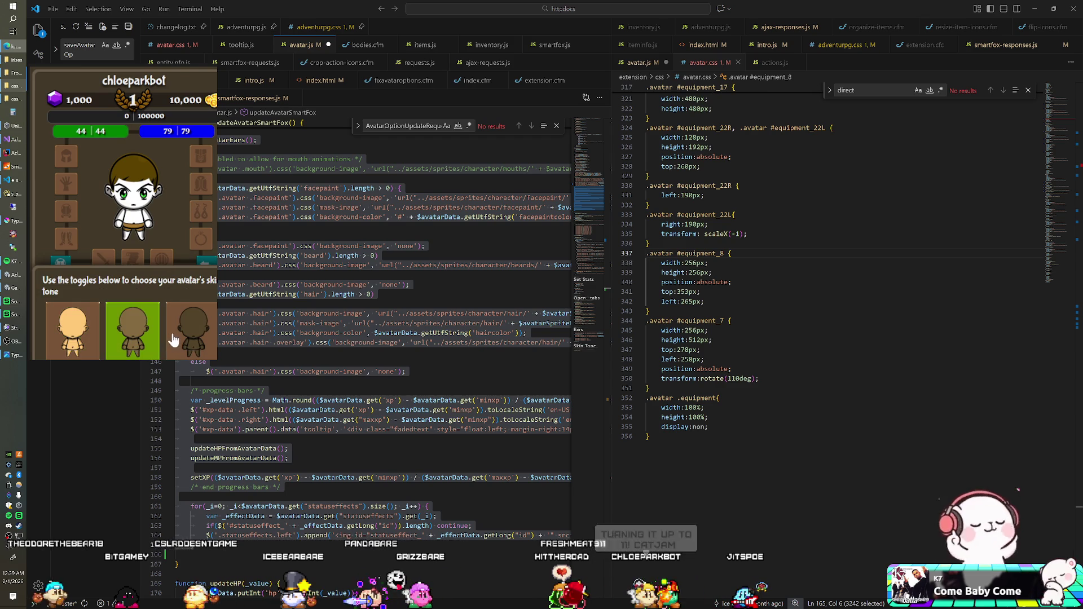
Step: Choose the lightest skin tone, select the skin-tone and head sprite code, and reload the game
{"action": "left_click", "coordinate": [72, 330]}
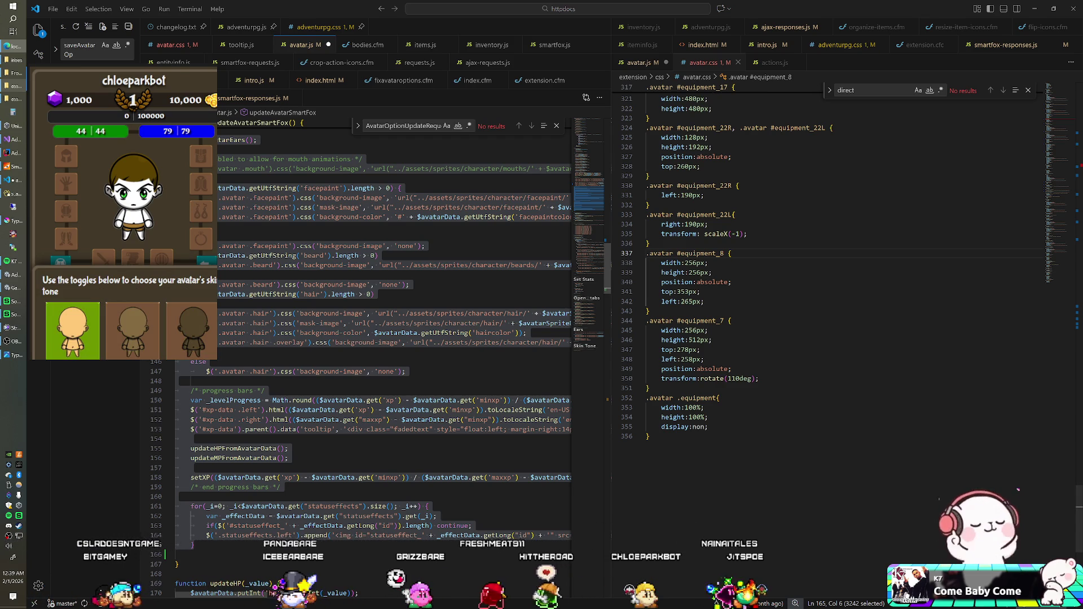
{"action": "scroll", "coordinate": [373, 367], "scroll_direction": "up", "scroll_amount": 5}
{"action": "scroll", "coordinate": [372, 367], "scroll_direction": "up", "scroll_amount": 4}
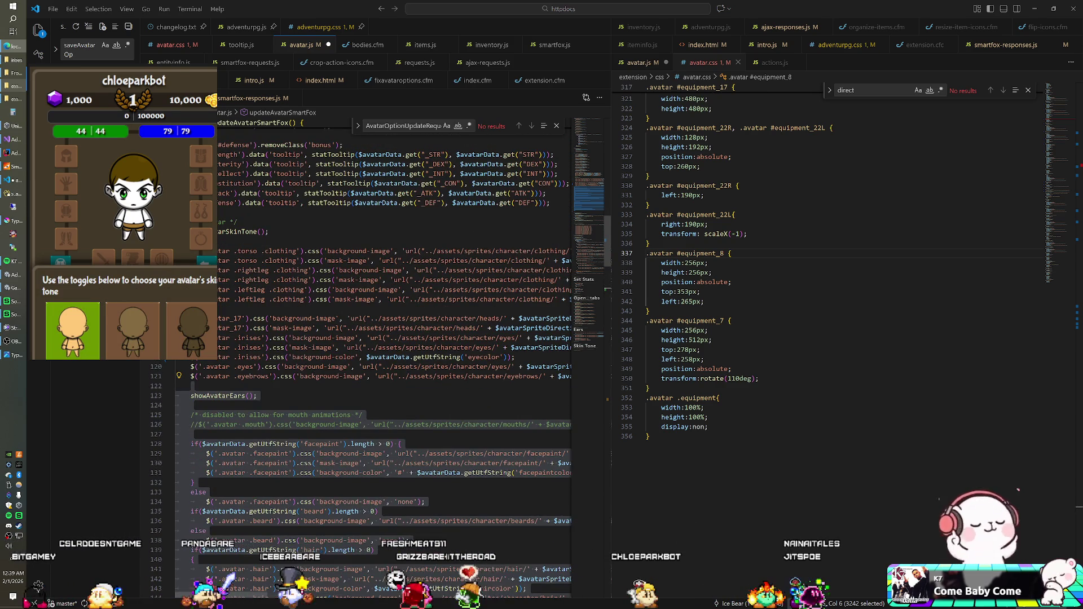
{"action": "left_click", "coordinate": [191, 386], "text": "shift"}
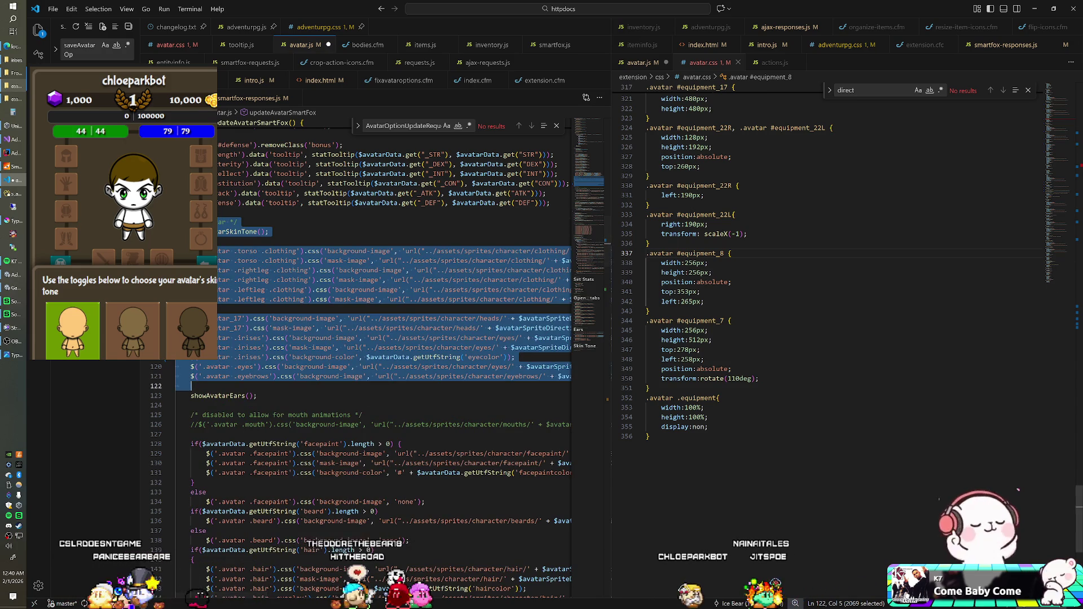
{"action": "key", "text": "alt+Tab"}
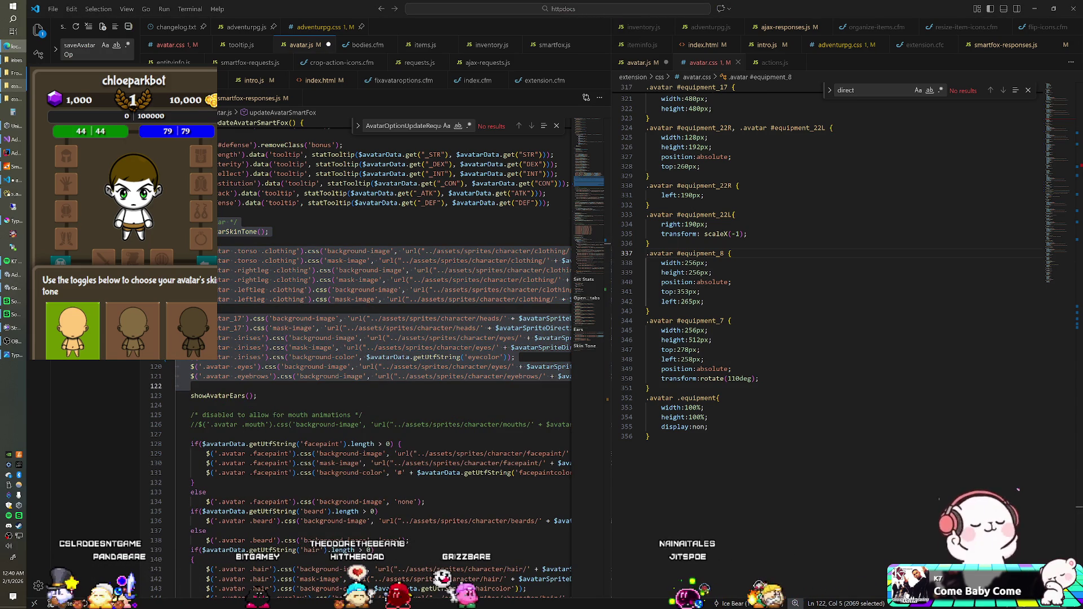
{"action": "key", "text": "F5"}
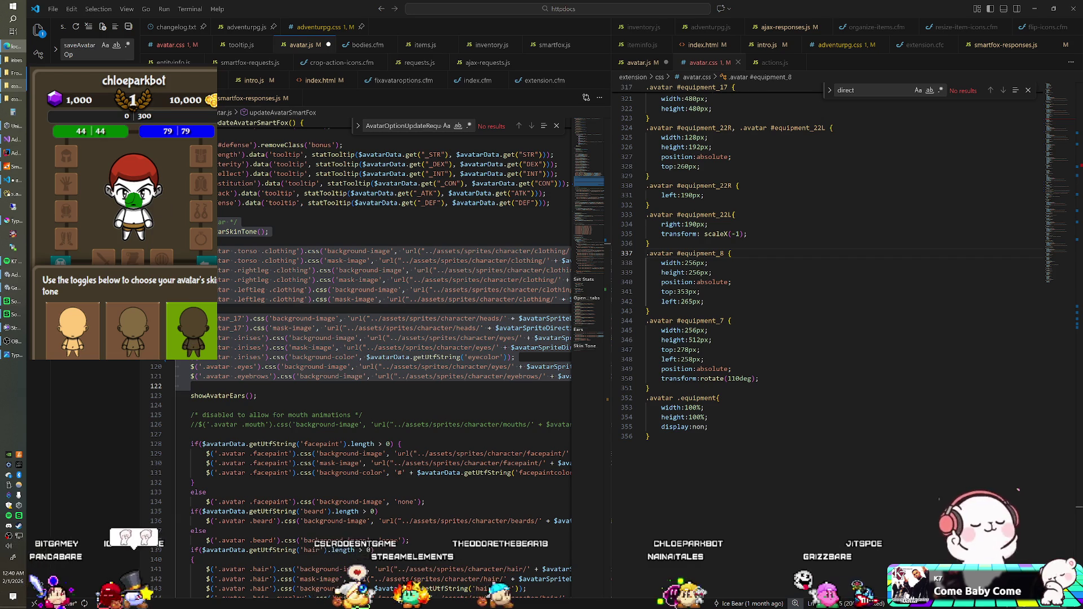
Step: Select avatar.js lines 104–122 and reload the game page again
{"action": "key", "text": "alt+Tab"}
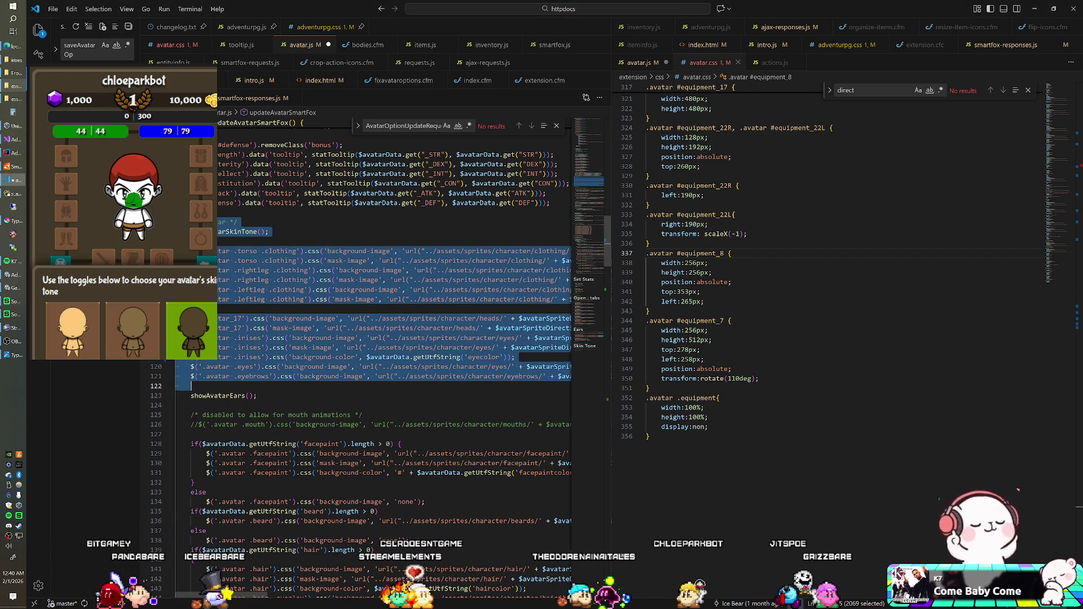
{"action": "left_click", "coordinate": [225, 212]}
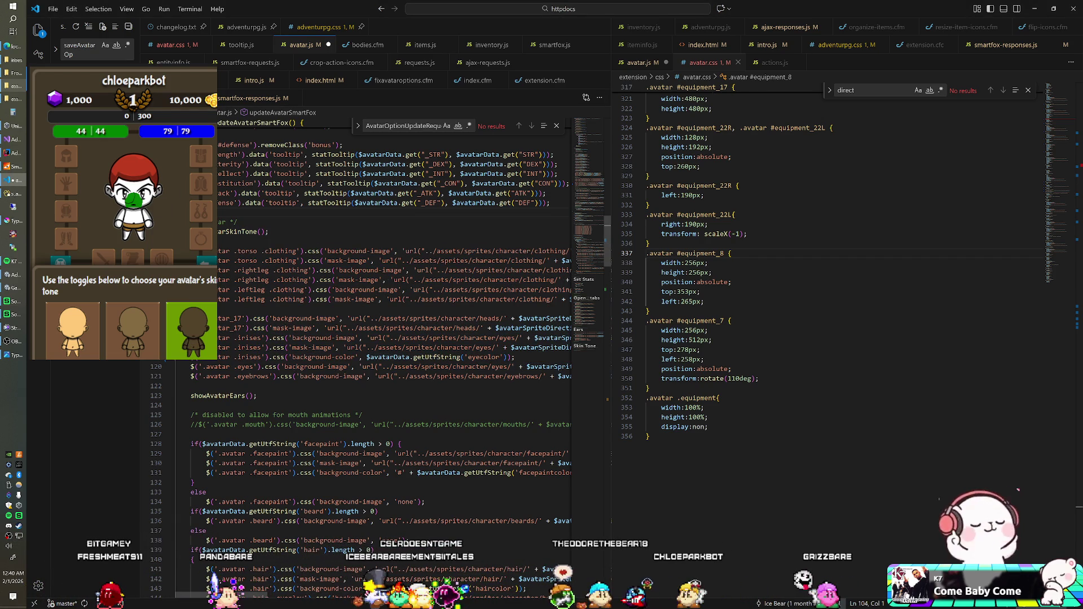
{"action": "key", "text": "shift+Down"}
{"action": "key", "text": "shift+Down"}
{"action": "key", "text": "shift+Down"}
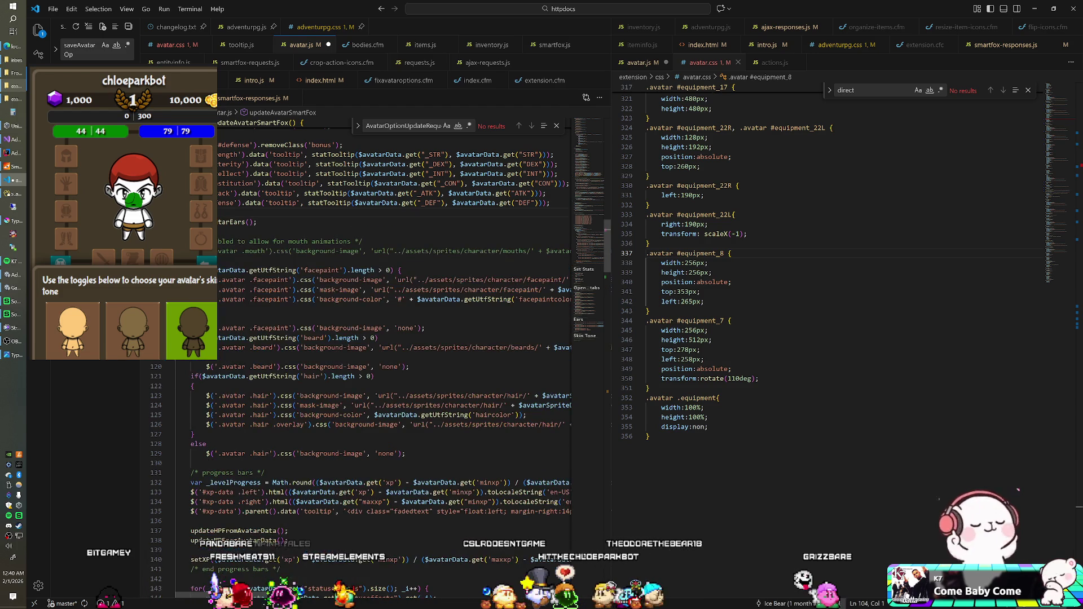
{"action": "key", "text": "alt+Tab"}
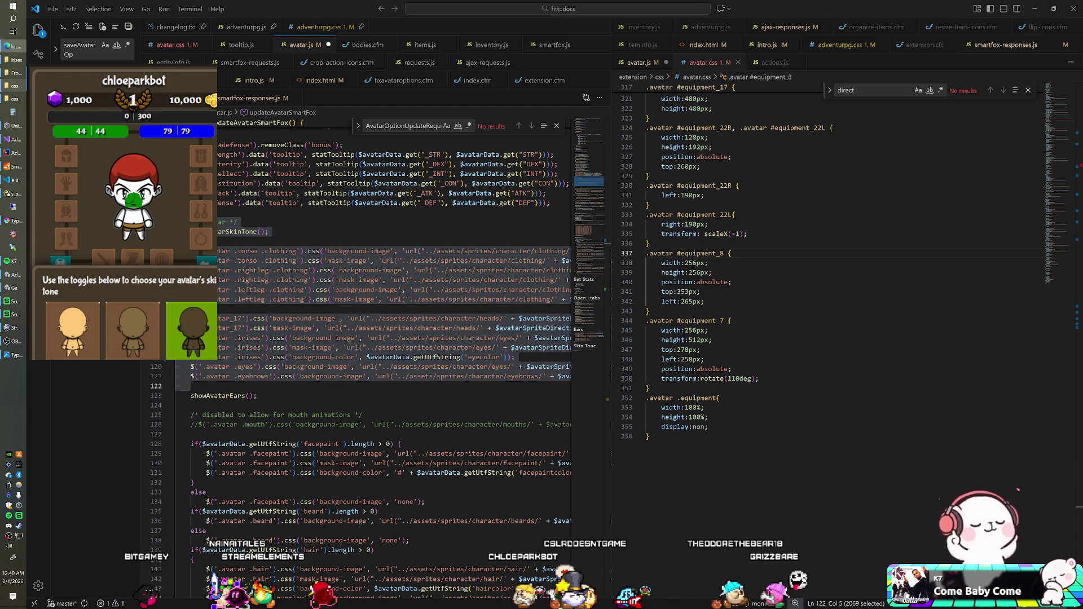
{"action": "key", "text": "F5"}
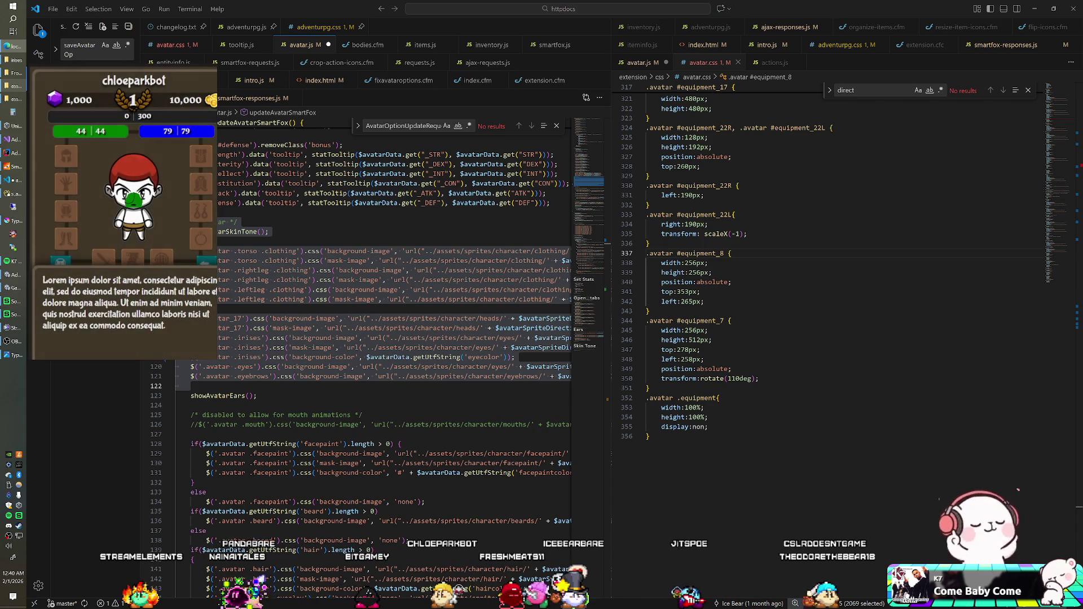
Step: Pick the middle skin tone, then delete and restore the large avatar update code block
{"action": "left_click", "coordinate": [137, 345]}
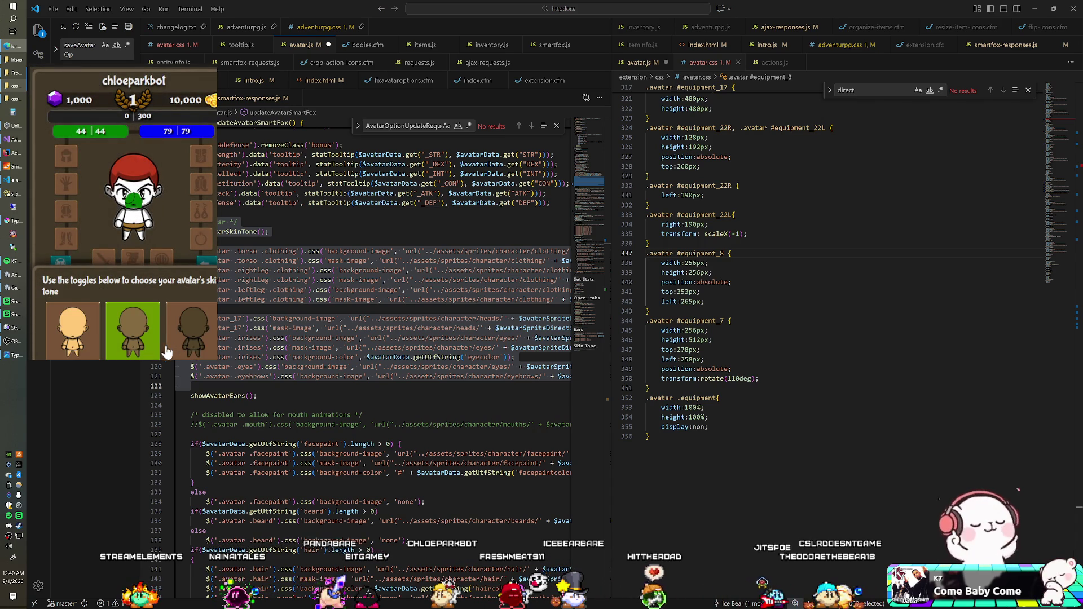
{"action": "left_click", "coordinate": [269, 232]}
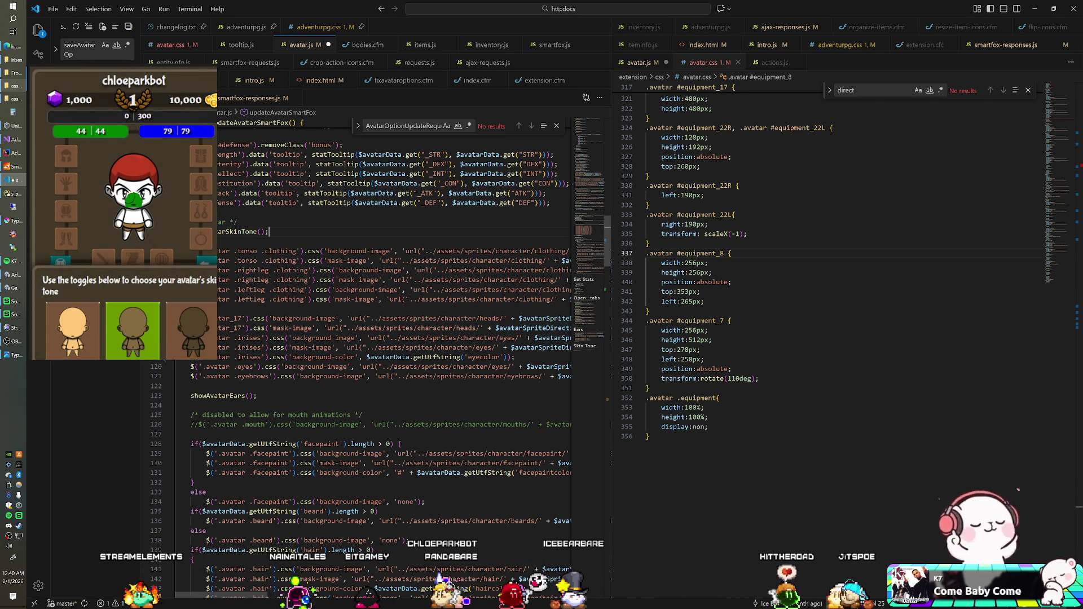
{"action": "scroll", "coordinate": [373, 361], "scroll_direction": "down", "scroll_amount": 10}
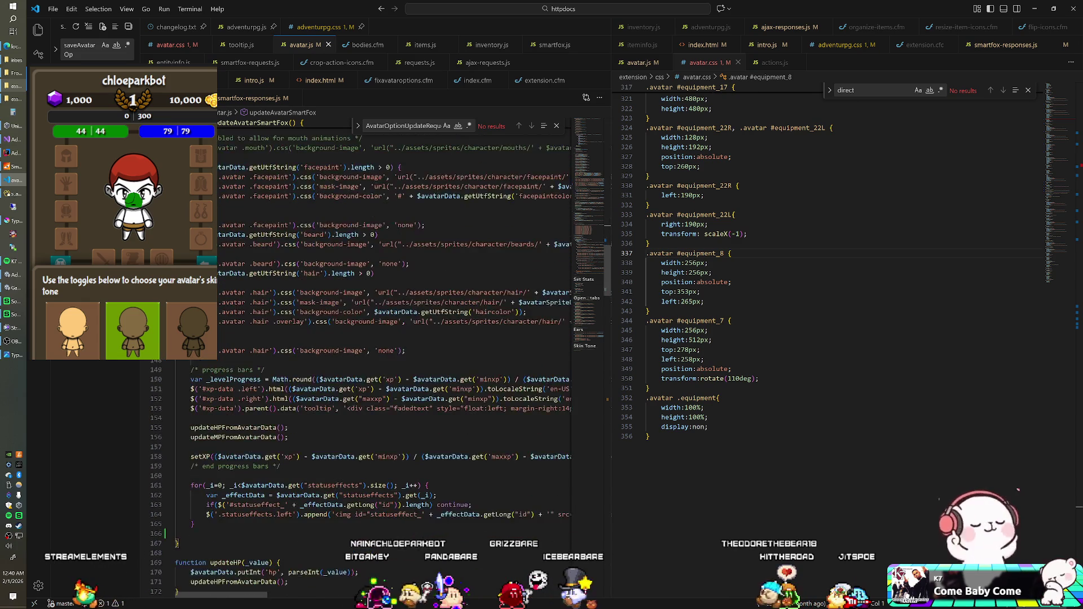
{"action": "key", "text": "shift+Page_Up"}
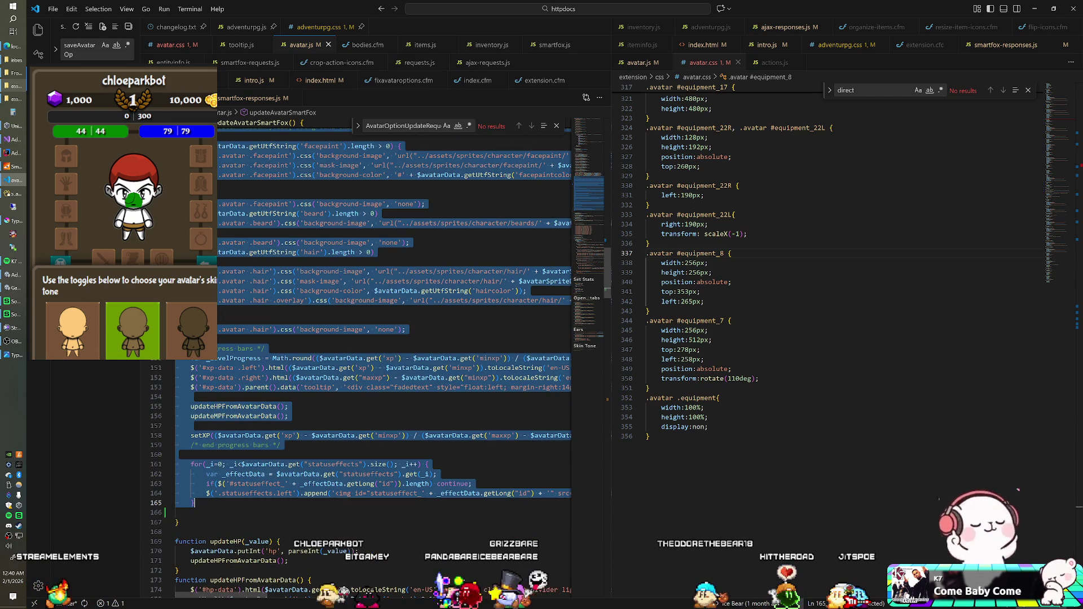
{"action": "key", "text": "Delete"}
{"action": "key", "text": "ctrl+z"}
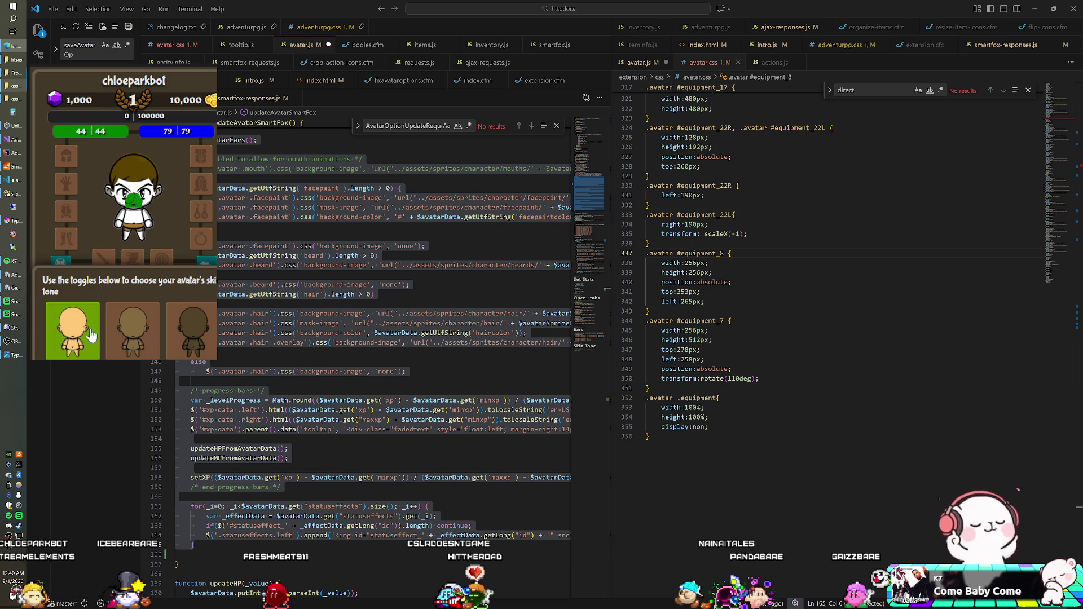
Step: Switch the avatar through middle, darkest, middle and lightest skin tones
{"action": "left_click", "coordinate": [133, 333]}
{"action": "left_click", "coordinate": [168, 329]}
{"action": "left_click", "coordinate": [147, 342]}
{"action": "left_click", "coordinate": [72, 333]}
{"action": "scroll", "coordinate": [373, 338], "scroll_direction": "up", "scroll_amount": 9}
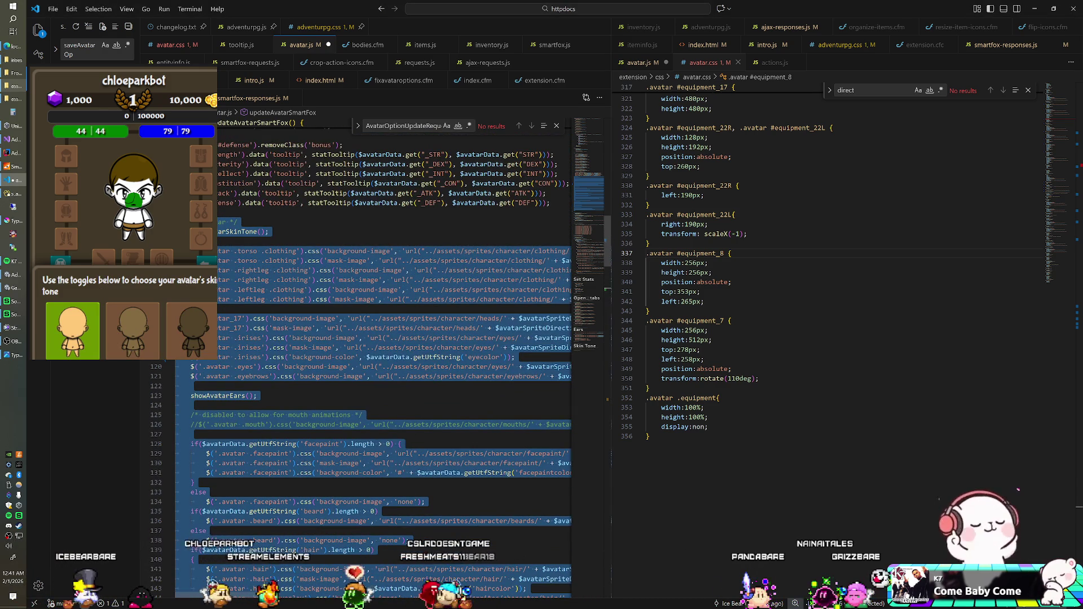
Step: Select the code down to line 165 and reload the avatar game page
{"action": "left_click", "coordinate": [372, 339]}
{"action": "scroll", "coordinate": [372, 339], "scroll_direction": "down", "scroll_amount": 10}
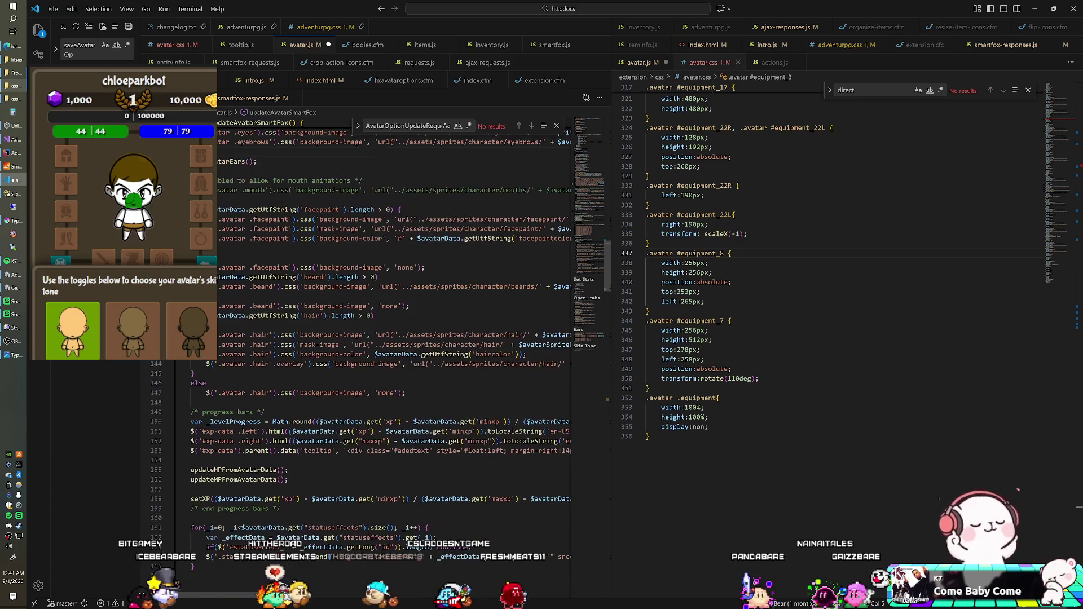
{"action": "left_click", "coordinate": [194, 502], "text": "shift"}
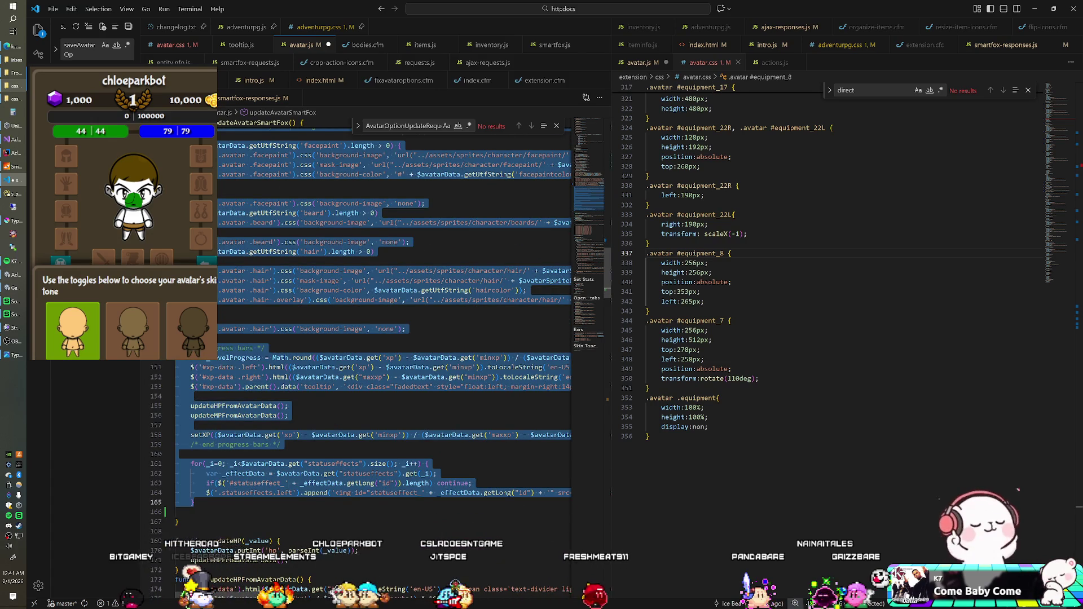
{"action": "scroll", "coordinate": [372, 339], "scroll_direction": "up", "scroll_amount": 2}
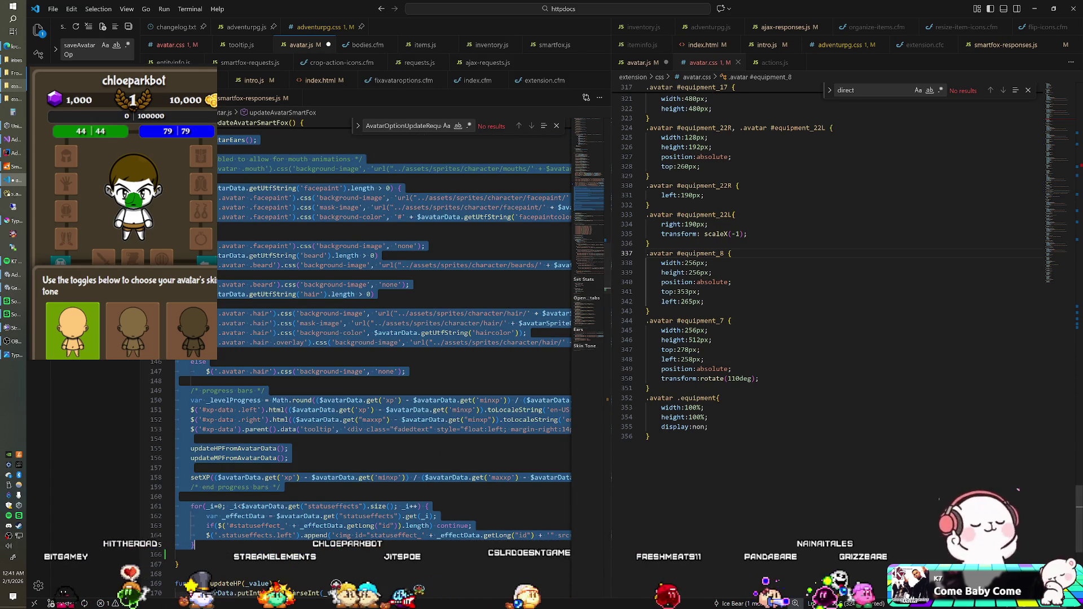
{"action": "key", "text": "alt+Tab"}
{"action": "key", "text": "F5"}
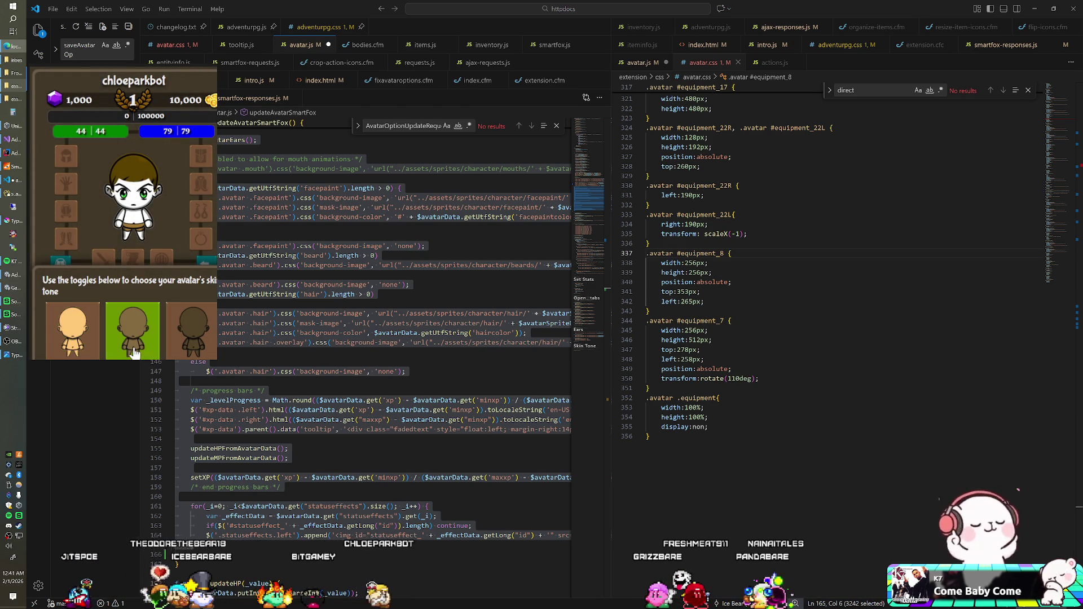
{"action": "scroll", "coordinate": [395, 339], "scroll_direction": "up", "scroll_amount": 5}
{"action": "key", "text": "Left"}
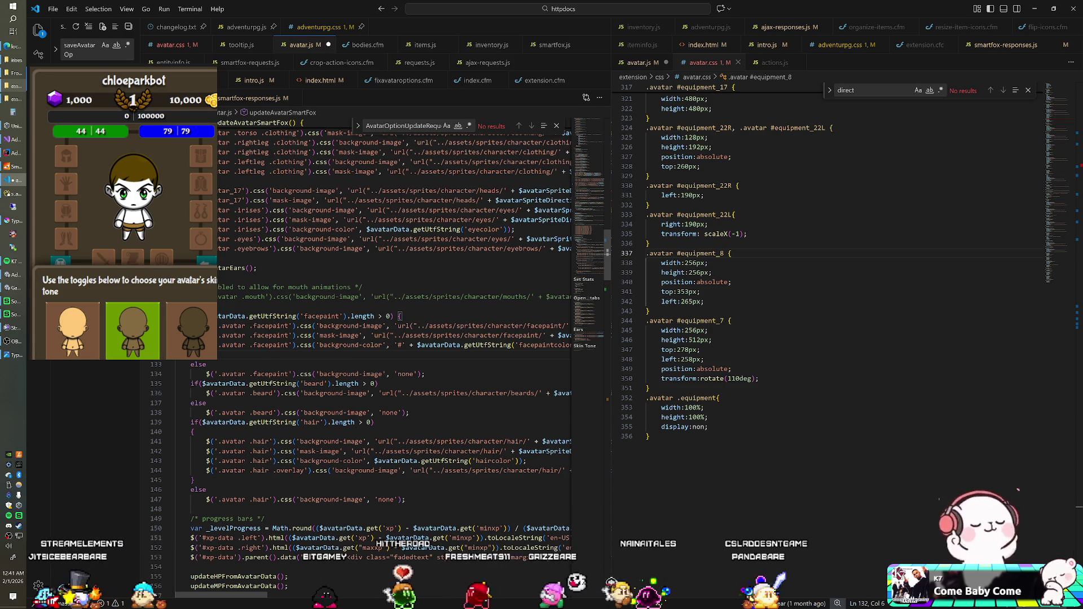
Step: In the Skin Tone region, prefix '.avatar ' to the '.skintone' selector in setAvatarSkinToneSmartFox
{"action": "scroll", "coordinate": [395, 338], "scroll_direction": "down", "scroll_amount": 2}
{"action": "scroll", "coordinate": [327, 591], "scroll_direction": "down", "scroll_amount": 2}
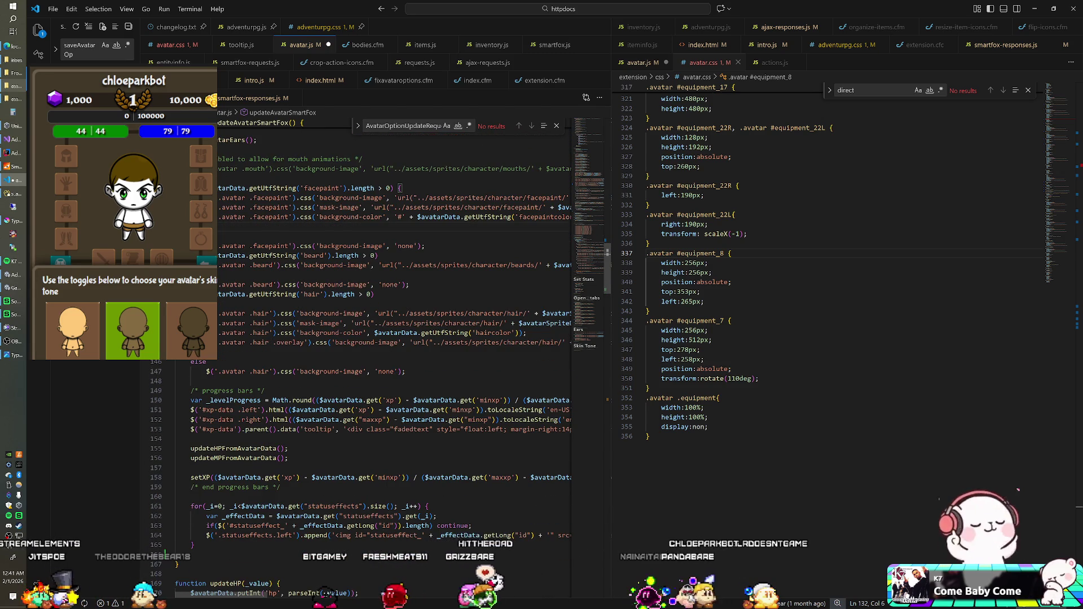
{"action": "scroll", "coordinate": [327, 591], "scroll_direction": "up", "scroll_amount": 5}
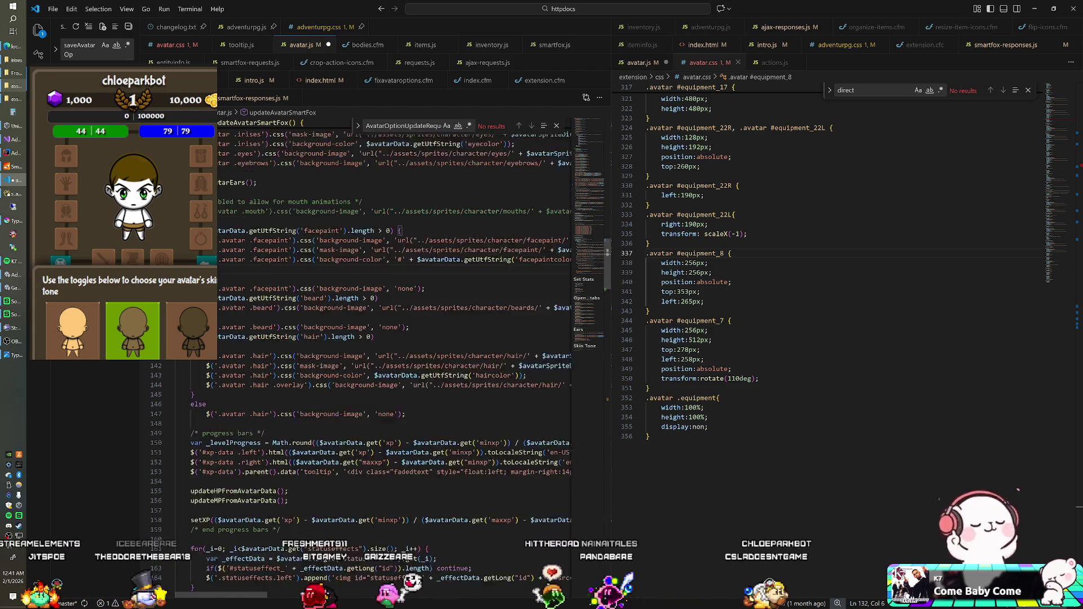
{"action": "scroll", "coordinate": [361, 361], "scroll_direction": "up", "scroll_amount": 2}
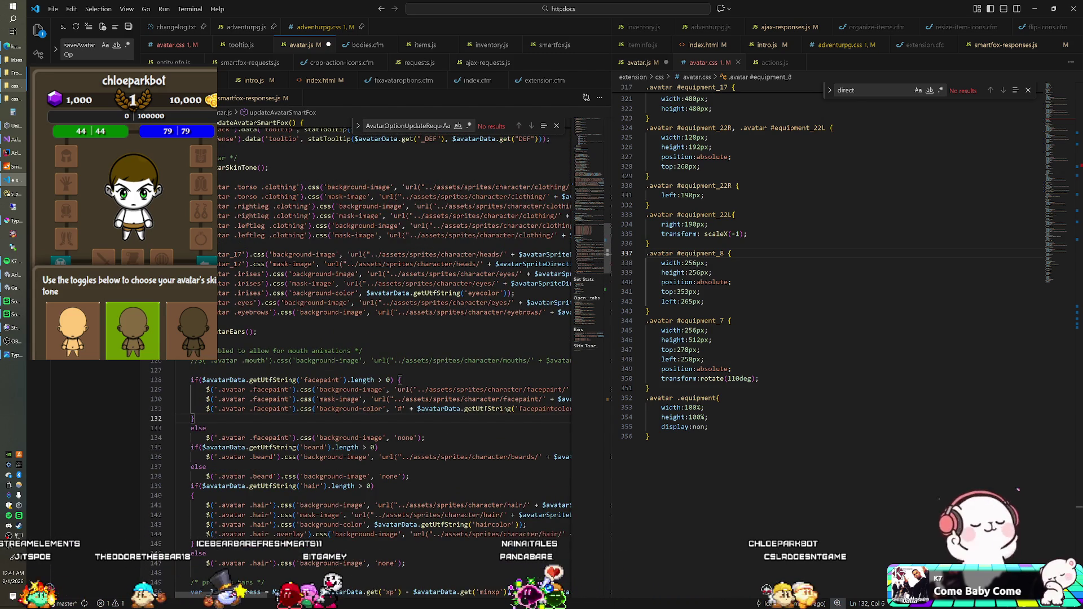
{"action": "scroll", "coordinate": [395, 361], "scroll_direction": "up", "scroll_amount": 2}
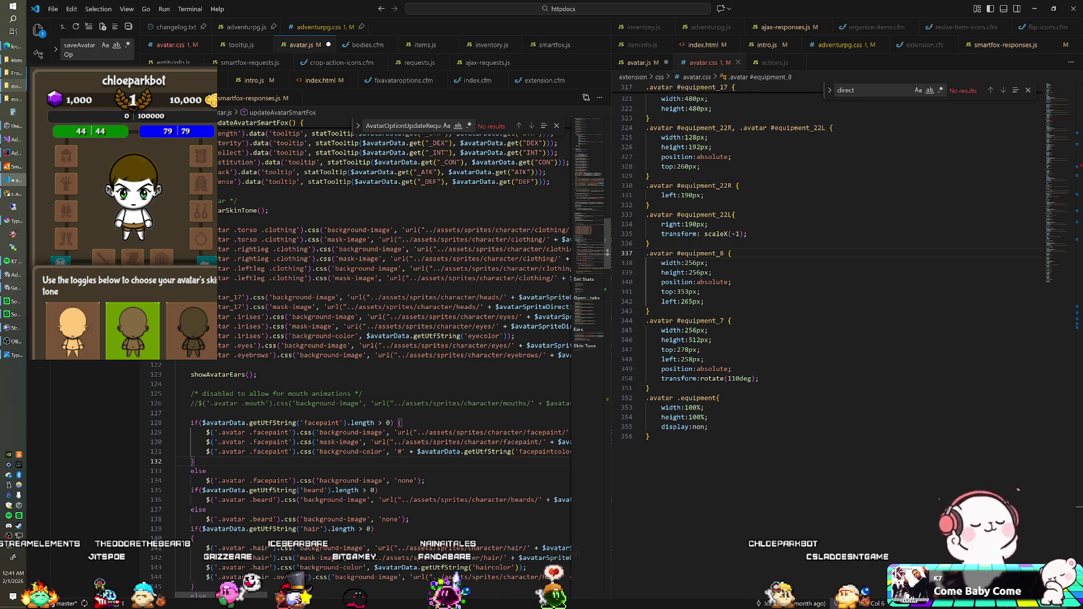
{"action": "scroll", "coordinate": [395, 361], "scroll_direction": "down", "scroll_amount": 15}
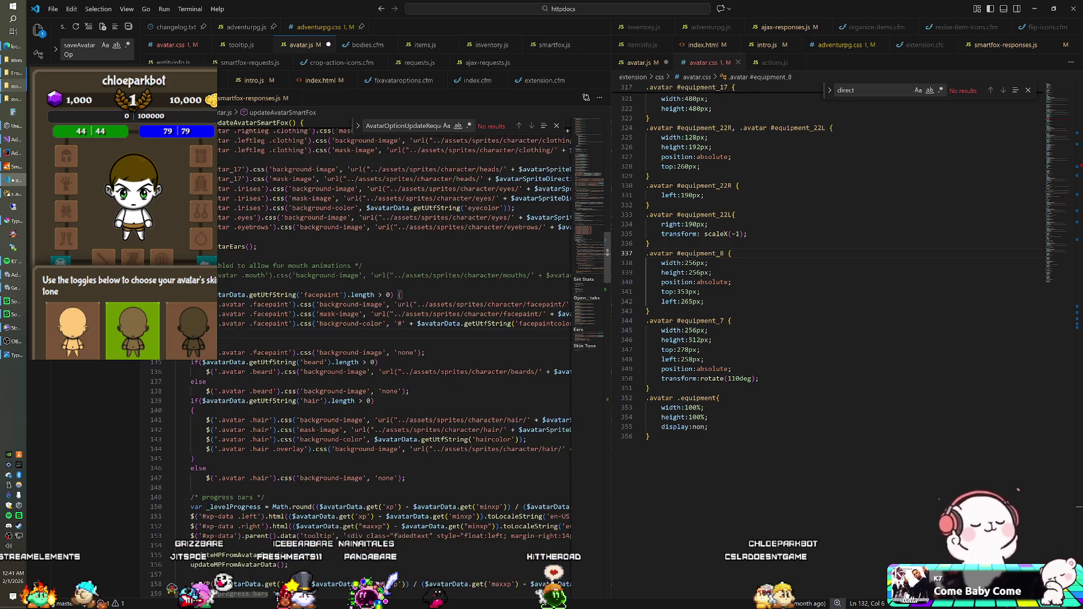
{"action": "scroll", "coordinate": [395, 361], "scroll_direction": "down", "scroll_amount": 13}
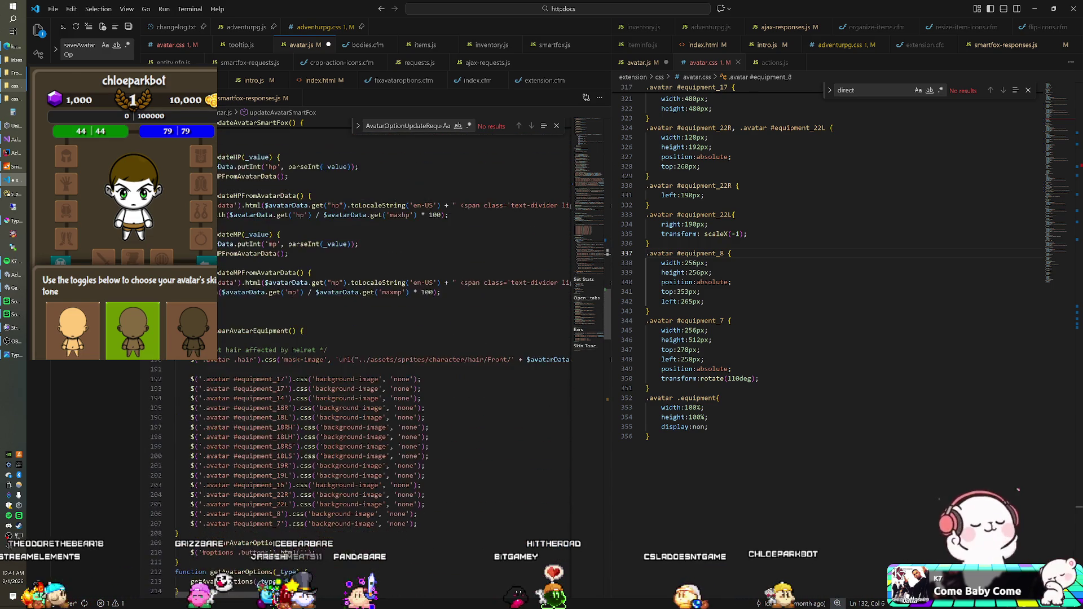
{"action": "scroll", "coordinate": [395, 362], "scroll_direction": "down", "scroll_amount": 20}
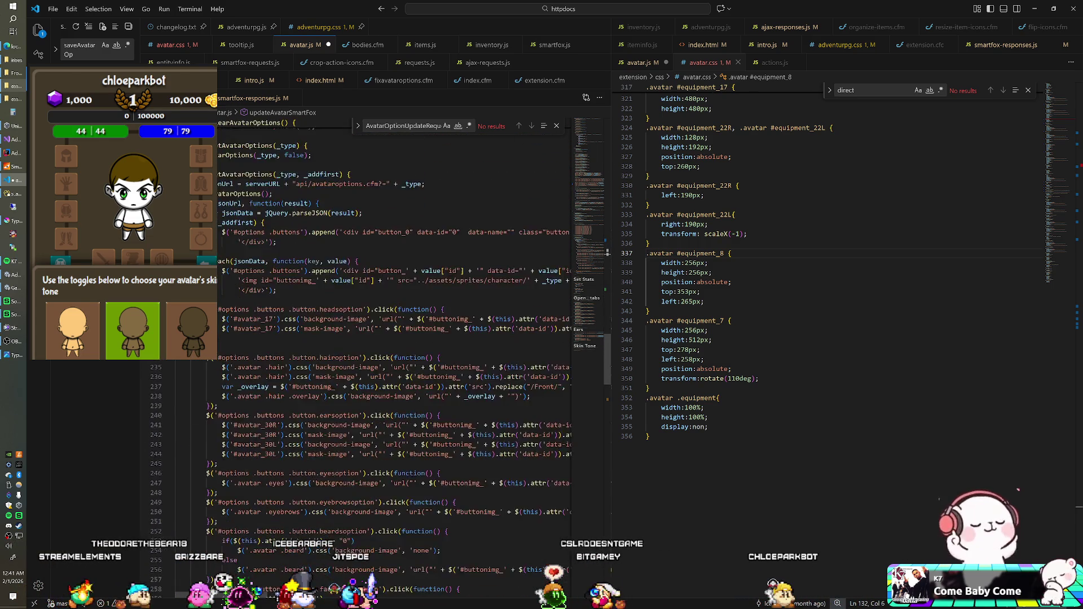
{"action": "scroll", "coordinate": [395, 361], "scroll_direction": "down", "scroll_amount": 15}
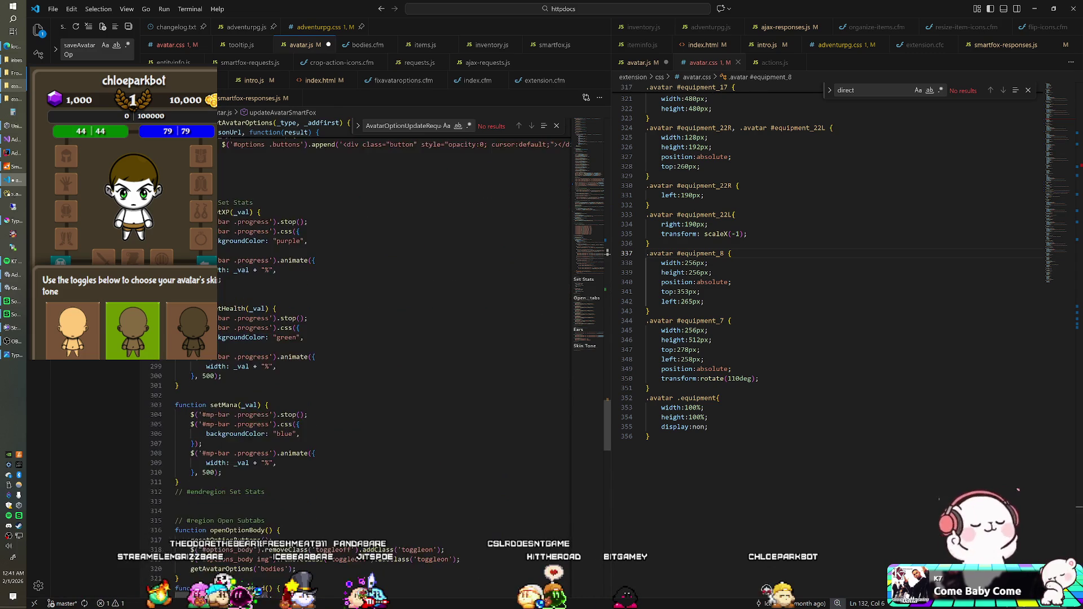
{"action": "scroll", "coordinate": [395, 361], "scroll_direction": "down", "scroll_amount": 19}
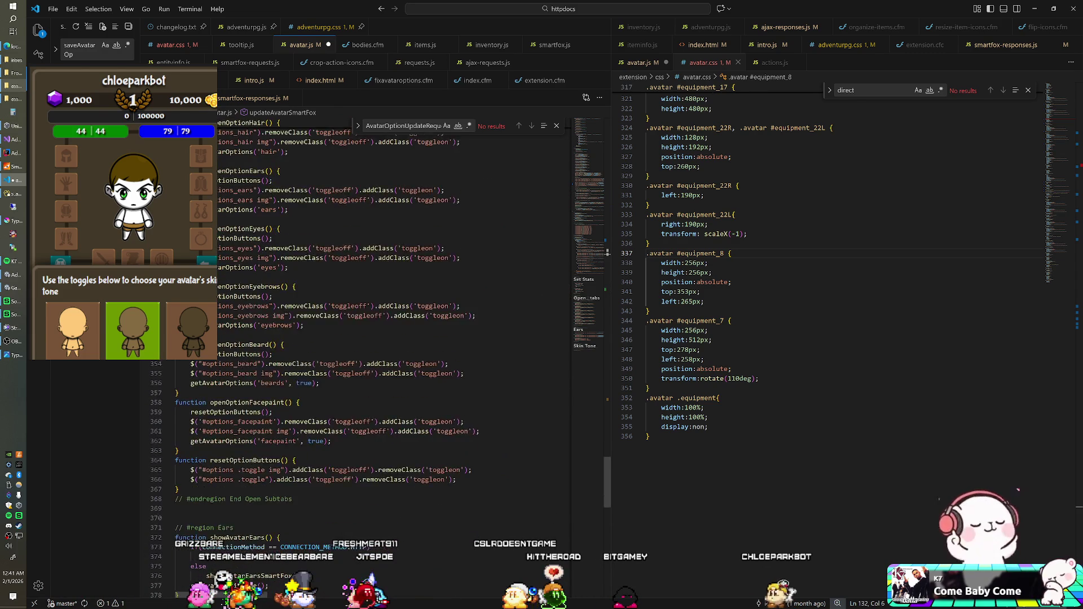
{"action": "scroll", "coordinate": [395, 361], "scroll_direction": "down", "scroll_amount": 2}
{"action": "scroll", "coordinate": [395, 362], "scroll_direction": "down", "scroll_amount": 4}
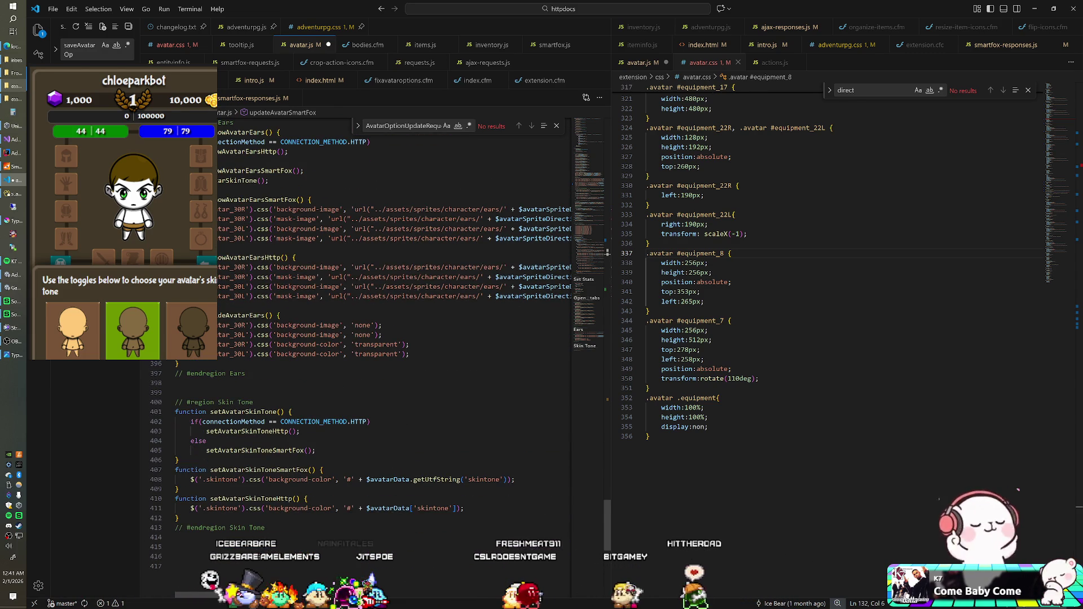
{"action": "scroll", "coordinate": [395, 361], "scroll_direction": "down", "scroll_amount": 2}
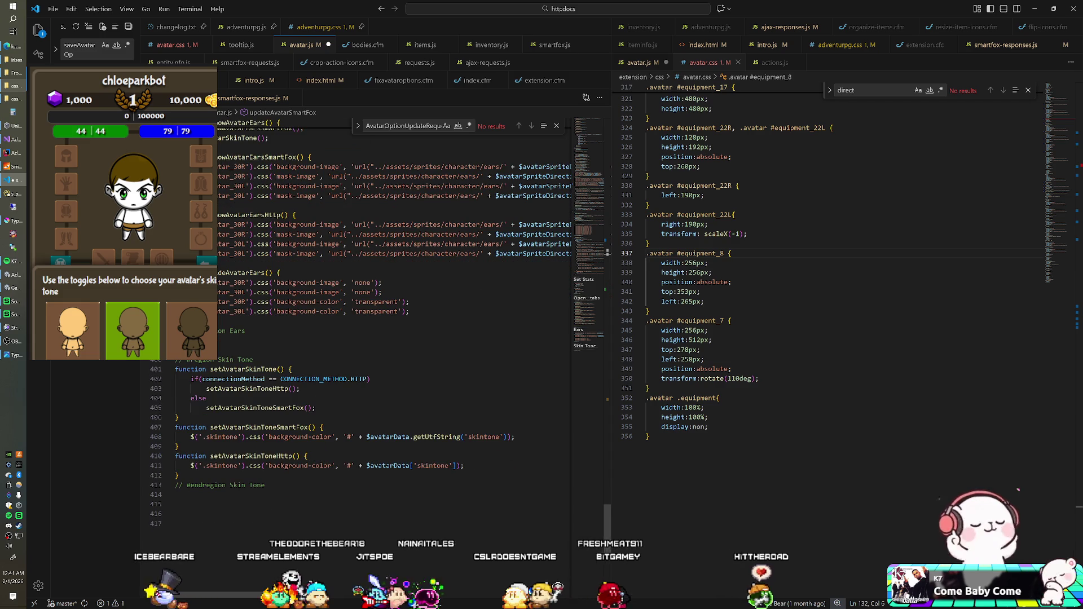
{"action": "type", "text": ".avatar"}
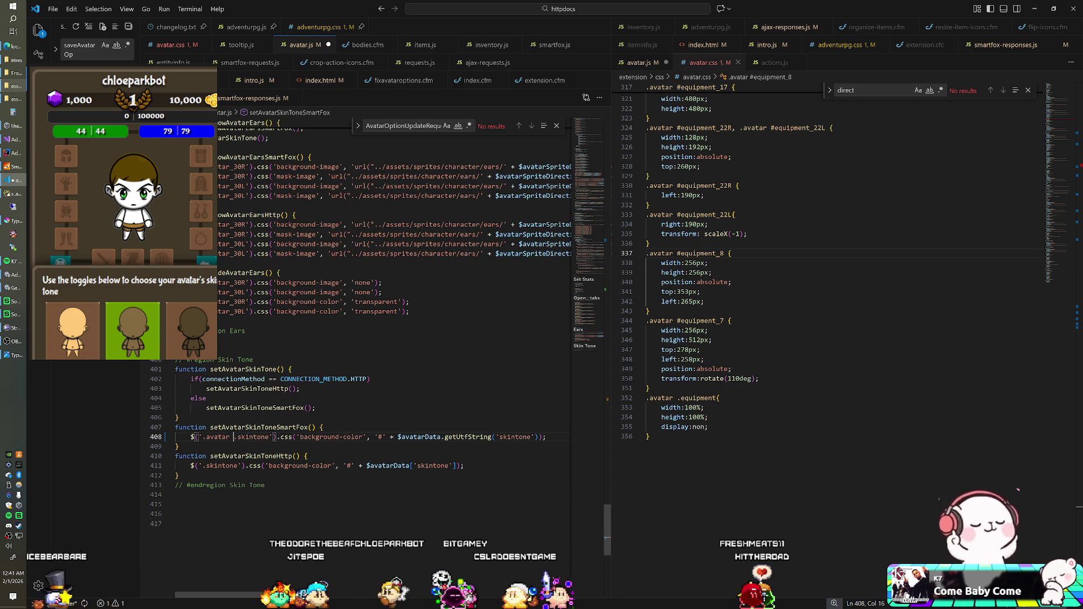
Step: Add the same '.avatar' prefix in setAvatarSkinToneHttp, then return to setAvatarSkinTone
{"action": "left_click", "coordinate": [204, 466]}
{"action": "type", "text": ".avatar"}
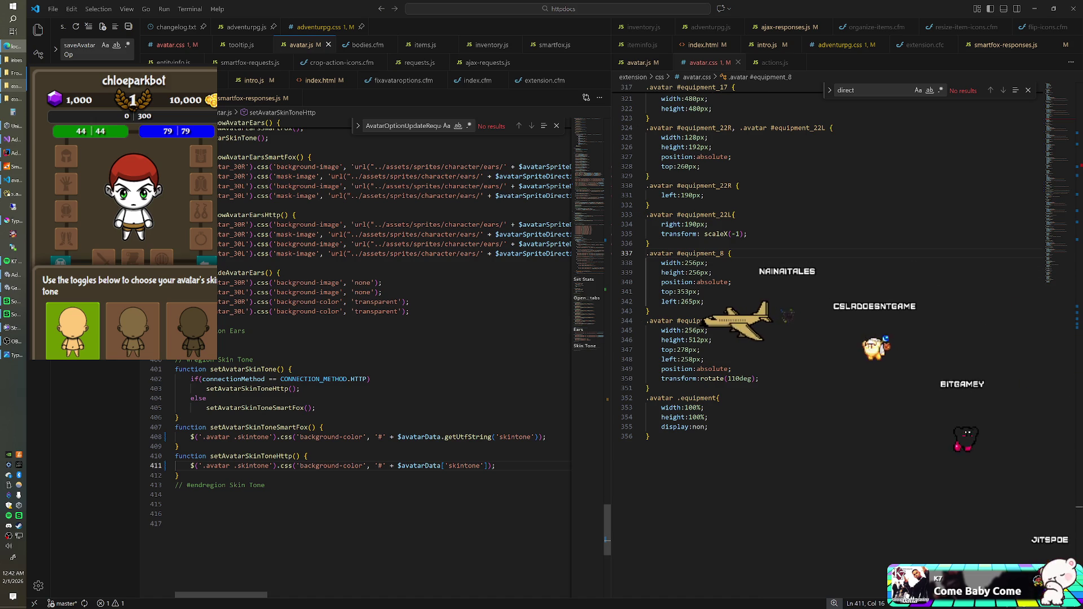
{"action": "left_click", "coordinate": [293, 369]}
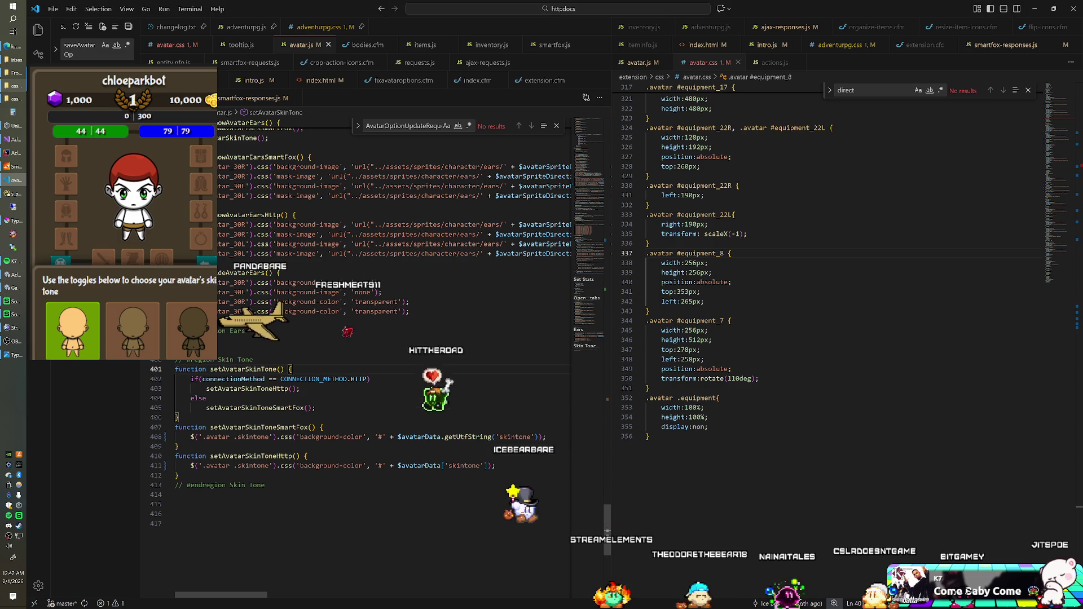
Step: Test the game's skin-tone swatches through medium, darkest, medium and lightest, then move to IntelliJ IDEA
{"action": "scroll", "coordinate": [242, 374], "scroll_direction": "up", "scroll_amount": 4}
{"action": "scroll", "coordinate": [241, 377], "scroll_direction": "up", "scroll_amount": 7}
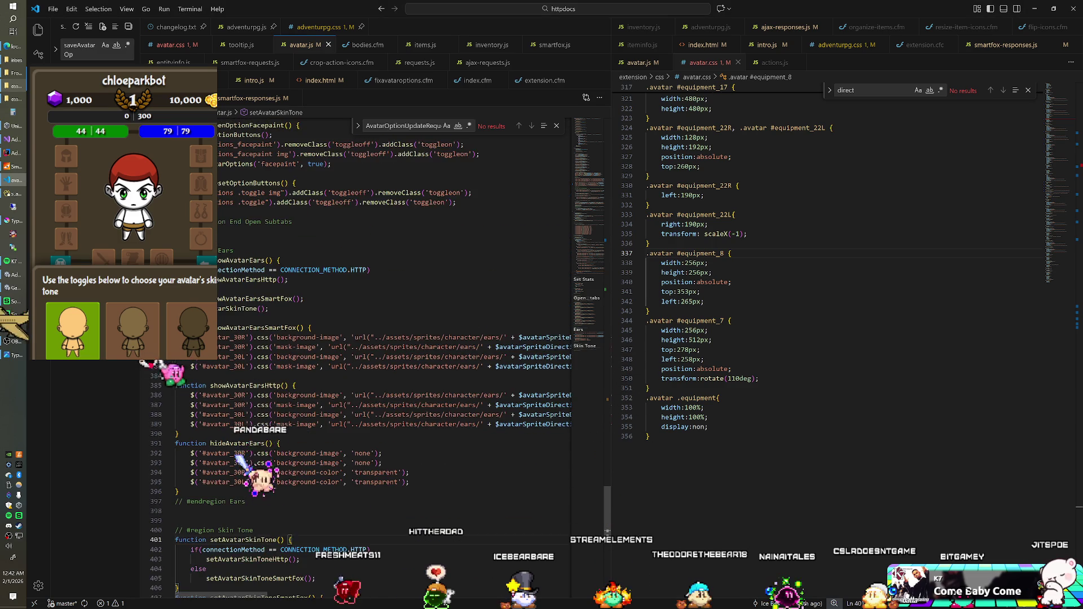
{"action": "scroll", "coordinate": [361, 338], "scroll_direction": "up", "scroll_amount": 4}
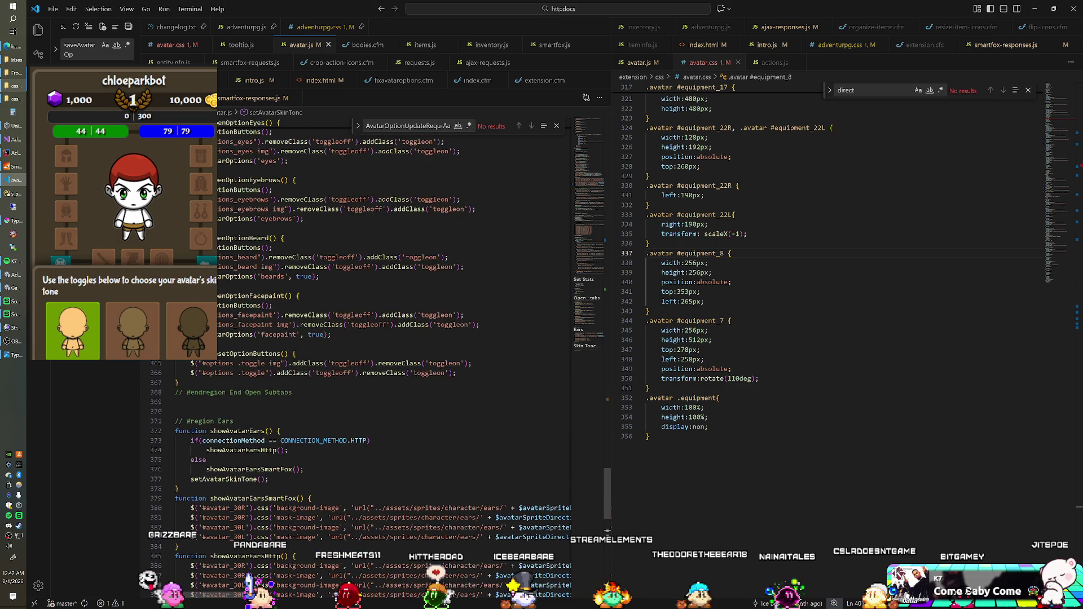
{"action": "scroll", "coordinate": [362, 339], "scroll_direction": "up", "scroll_amount": 8}
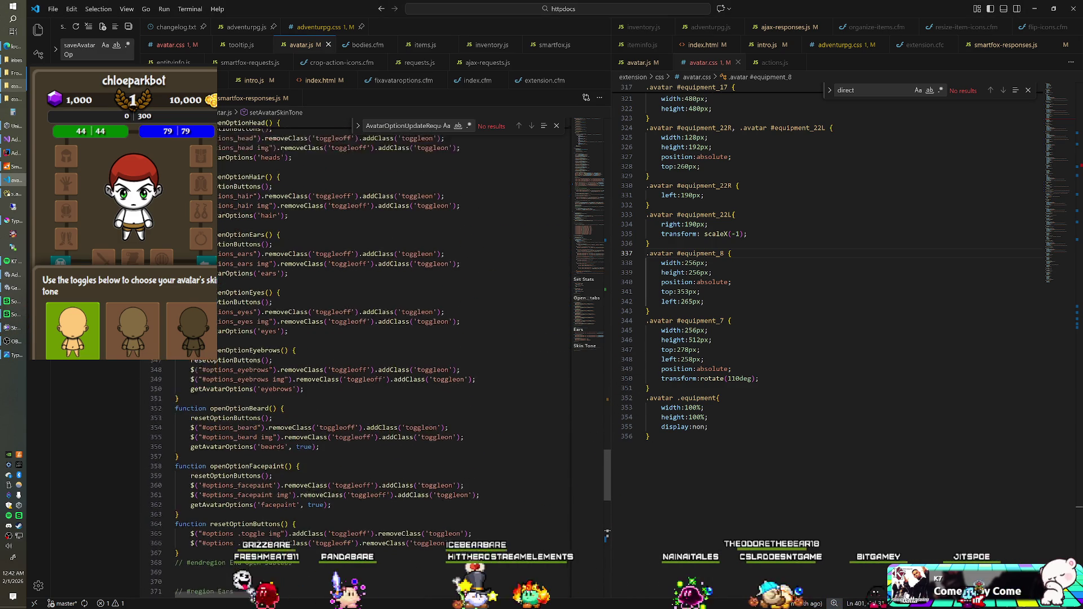
{"action": "scroll", "coordinate": [361, 339], "scroll_direction": "up", "scroll_amount": 8}
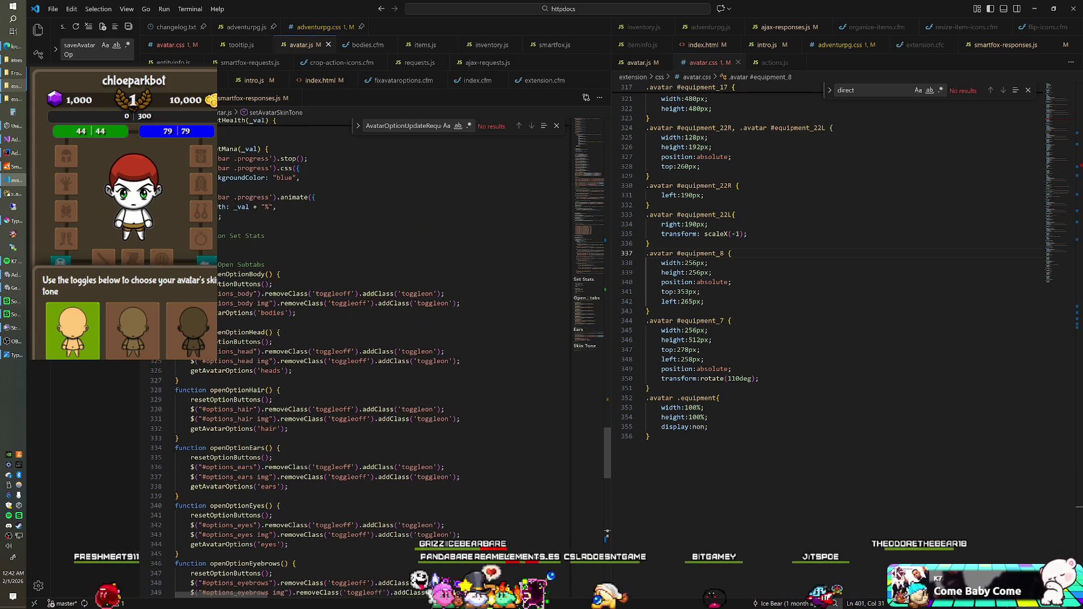
{"action": "scroll", "coordinate": [361, 339], "scroll_direction": "up", "scroll_amount": 3}
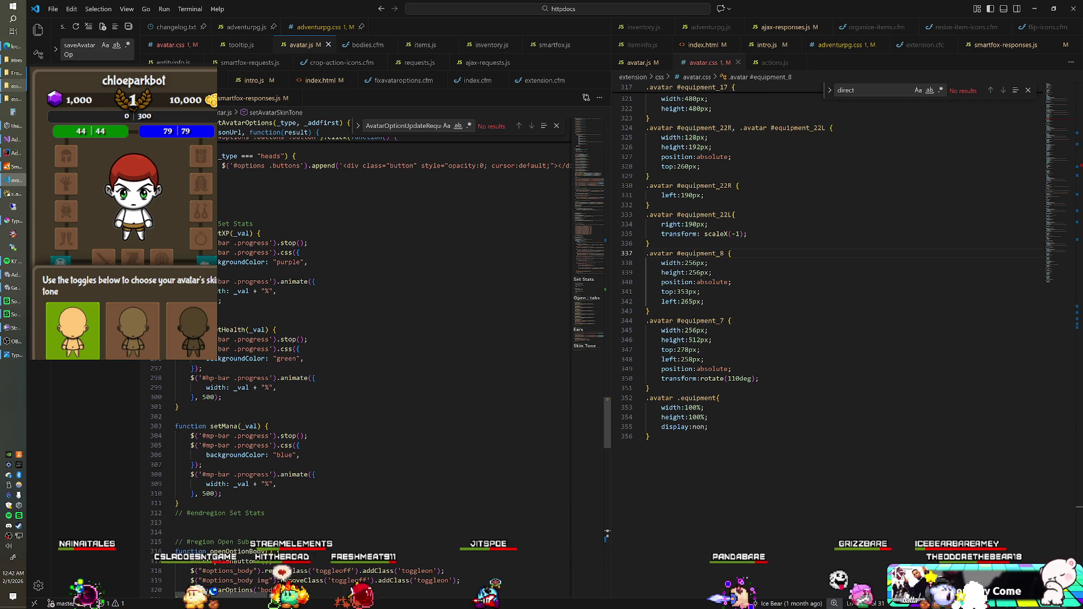
{"action": "left_click", "coordinate": [157, 329]}
{"action": "left_click", "coordinate": [175, 330]}
{"action": "left_click", "coordinate": [133, 330]}
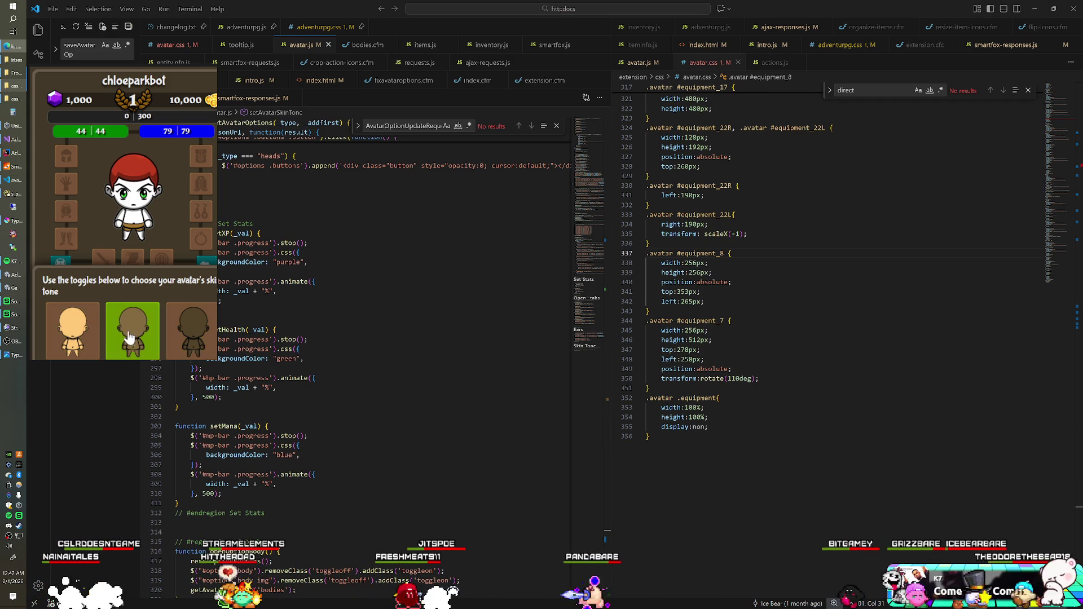
{"action": "left_click", "coordinate": [73, 330]}
{"action": "left_click", "coordinate": [115, 330]}
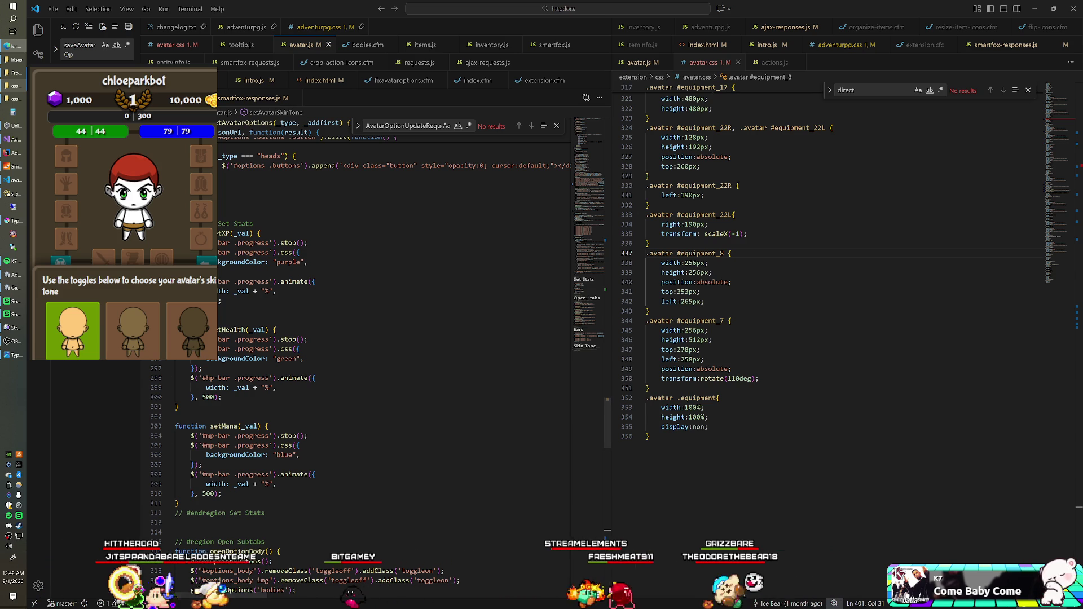
{"action": "key", "text": "alt+Tab"}
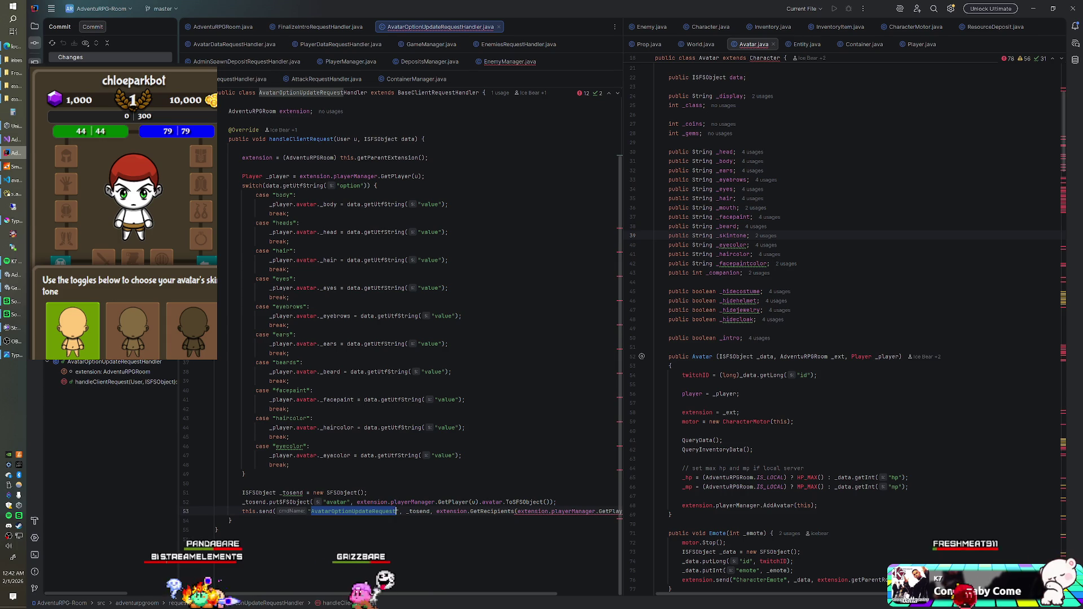
Step: Add a case "skintone": with a break; after the beards case in the handler
{"action": "left_click", "coordinate": [291, 381]}
{"action": "type", "text": "case"}
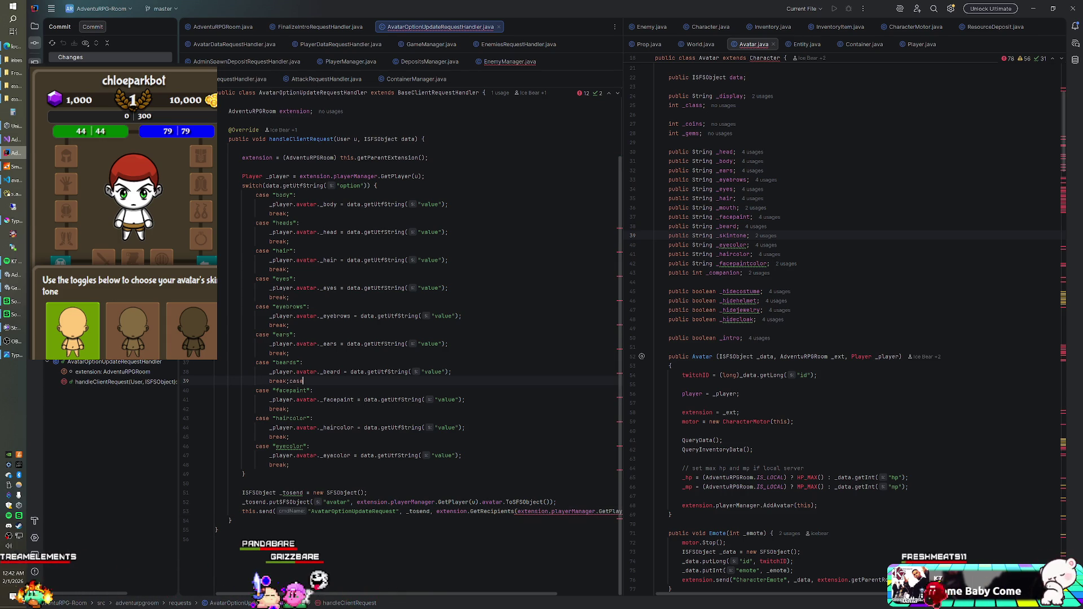
{"action": "type", "text": "c"}
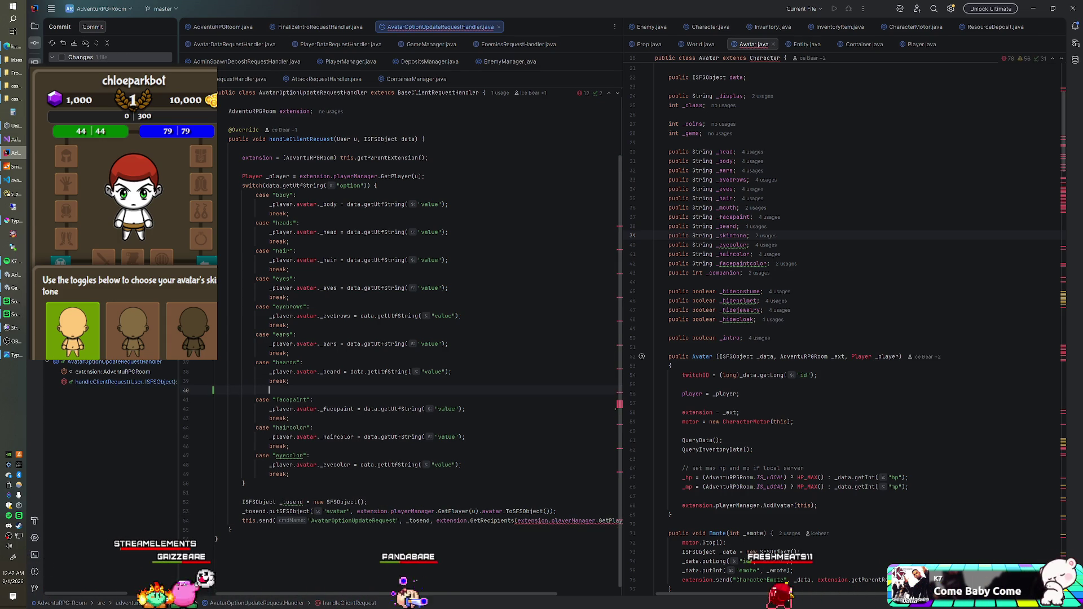
{"action": "key", "text": "BackSpace"}
{"action": "key", "text": "Return"}
{"action": "type", "text": "case \"skintone\":"}
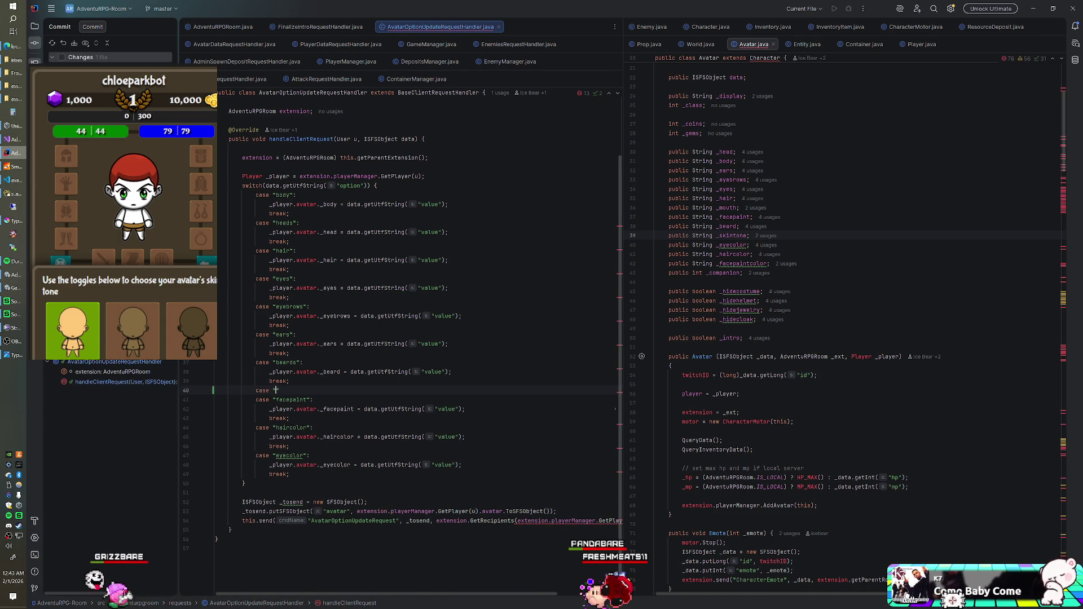
{"action": "key", "text": "Return"}
{"action": "key", "text": "Return"}
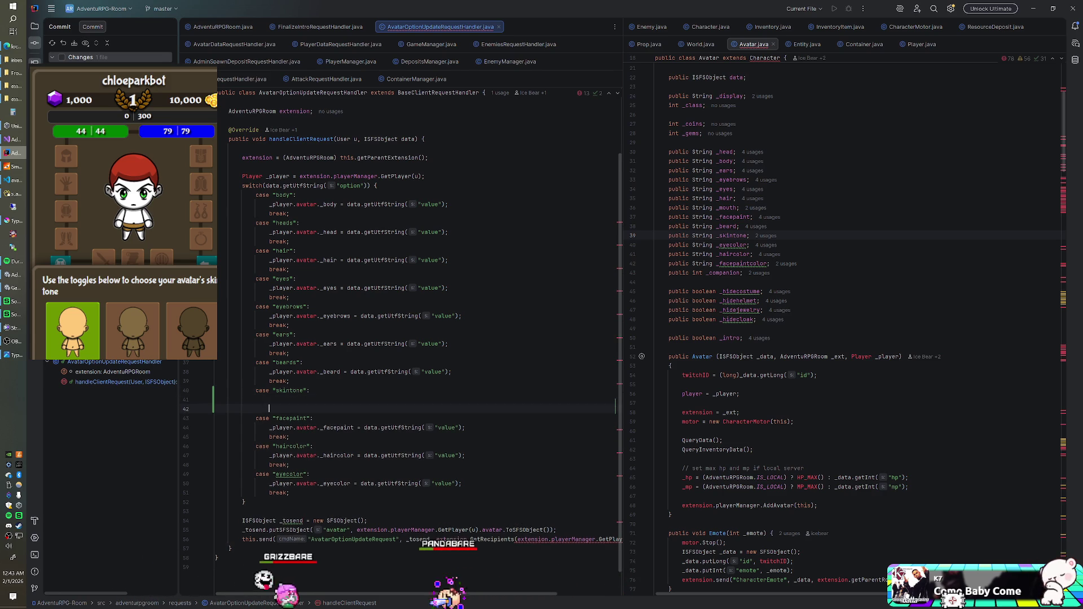
{"action": "type", "text": "break;"}
Step: Assign _player.avatar._skintone from data.getUtfString in the skintone case
{"action": "key", "text": "Up"}
{"action": "type", "text": "_player.avatar."}
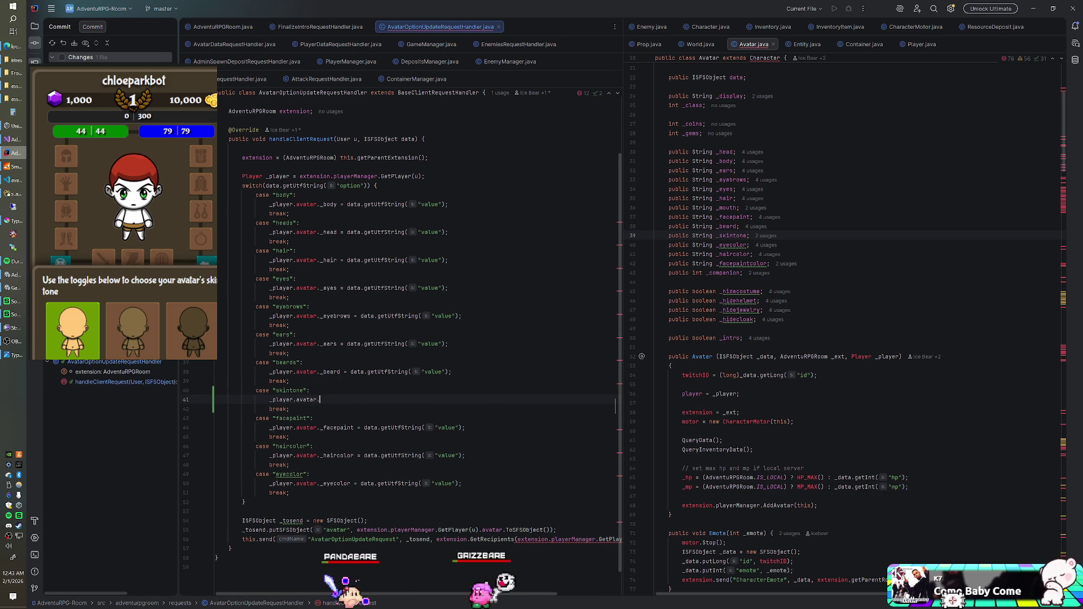
{"action": "type", "text": "_skintone "}
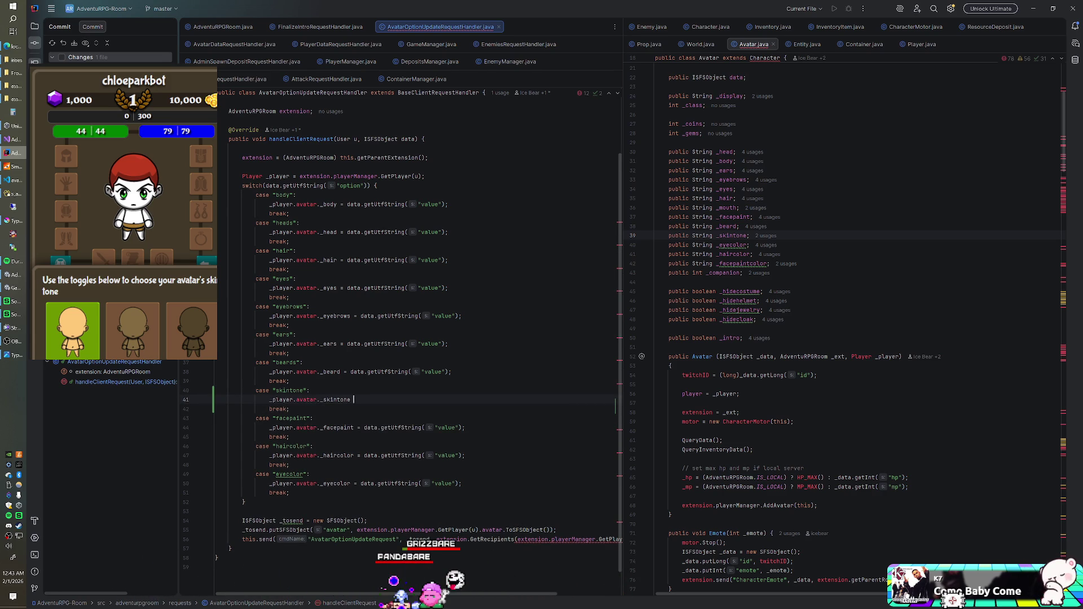
{"action": "type", "text": "= data.getUt"}
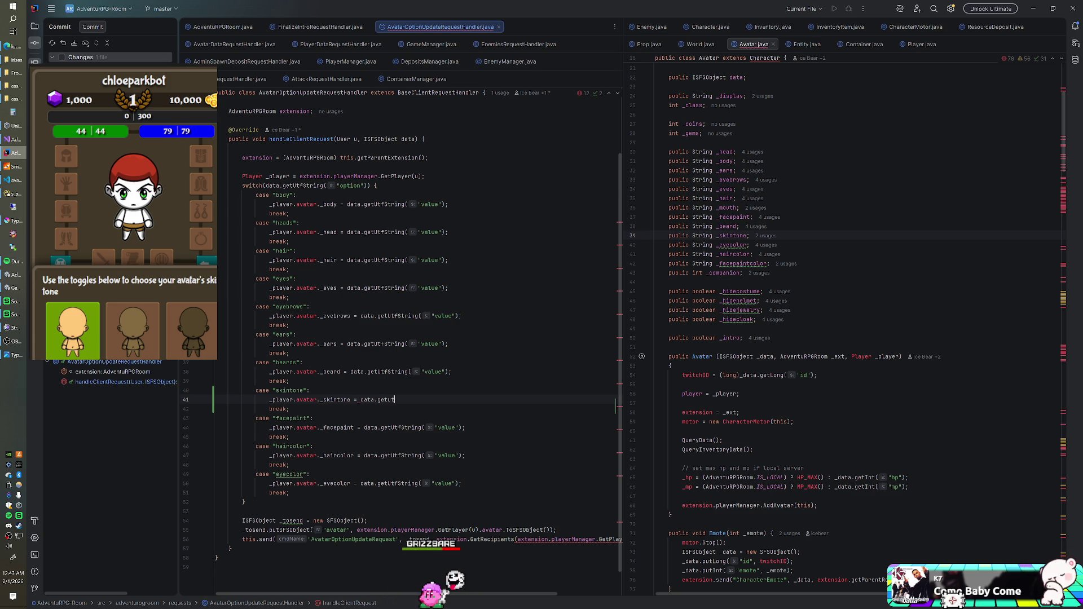
{"action": "type", "text": "fS"}
{"action": "key", "text": "BackSpace"}
{"action": "key", "text": "BackSpace"}
{"action": "type", "text": "UtfStri"}
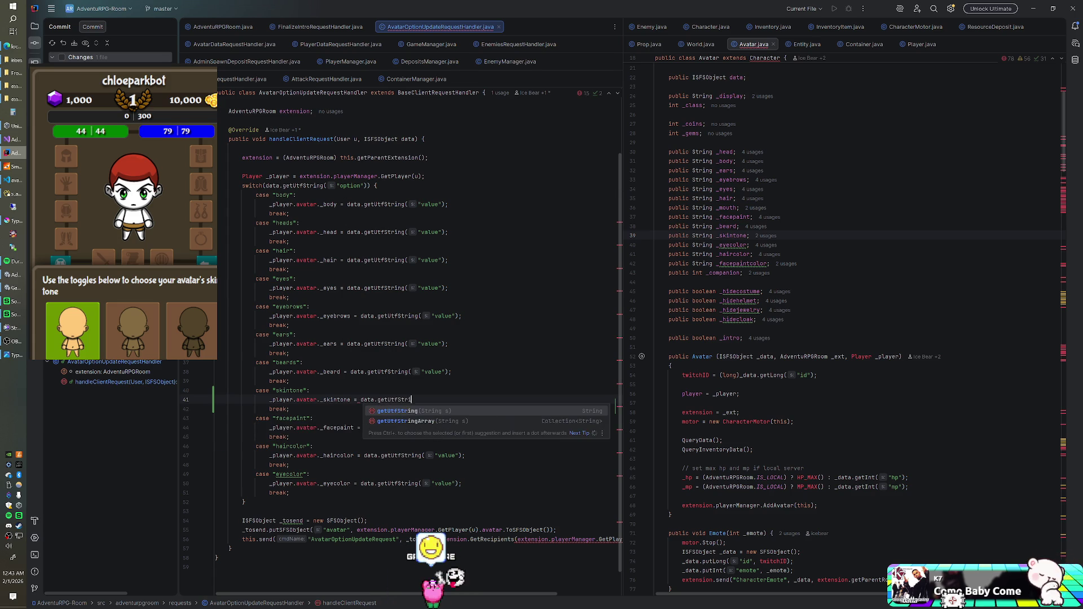
{"action": "key", "text": "Return"}
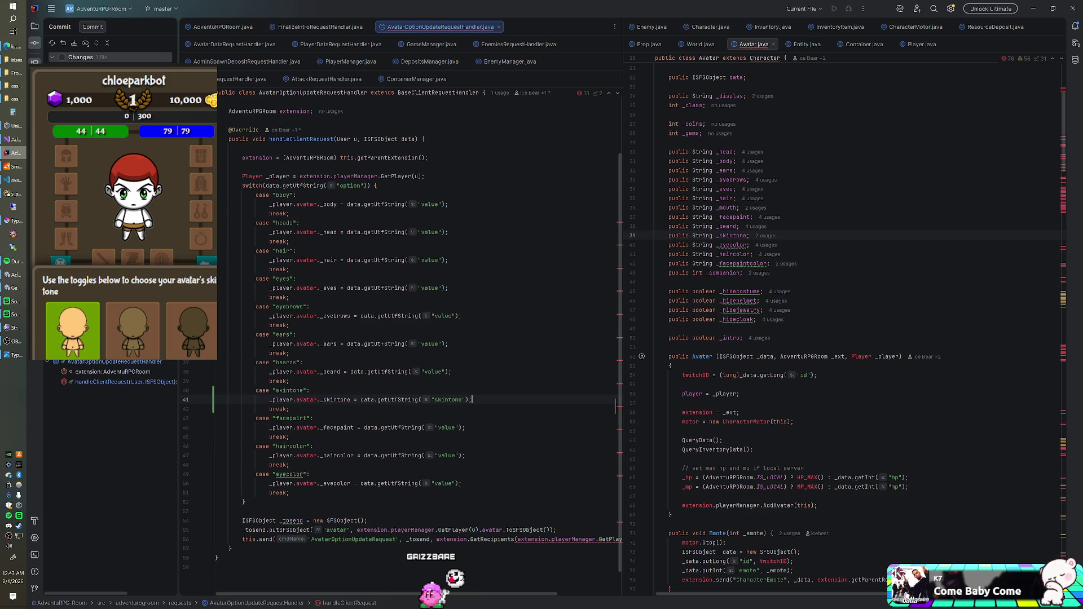
{"action": "key", "text": "alt+Tab"}
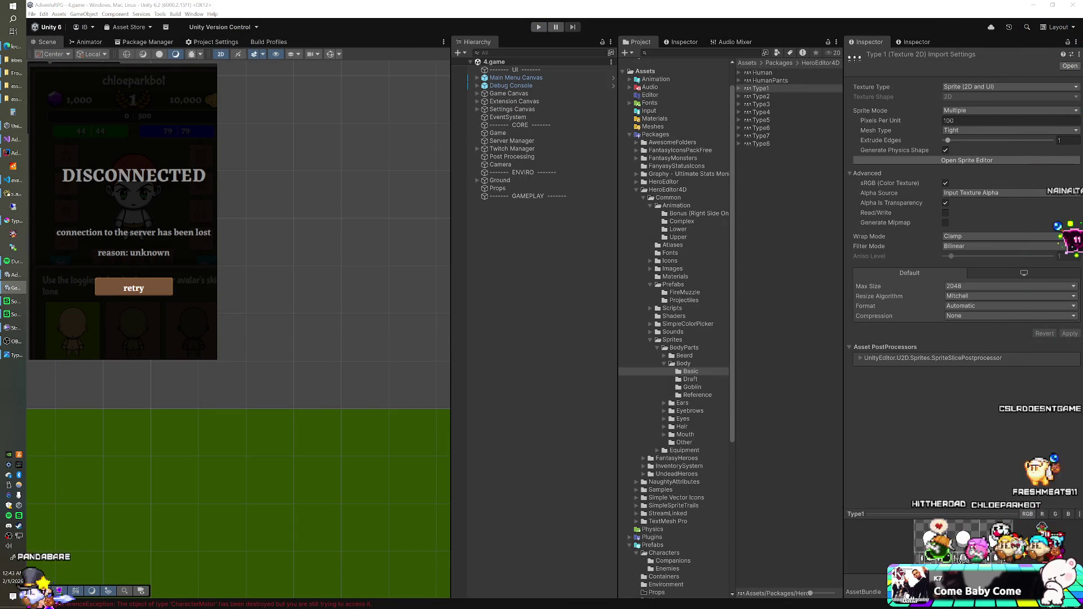
Step: Glance at the AdventuRPG-Room project tree in IntelliJ, then bring the running game forward
{"action": "key", "text": "alt+Tab"}
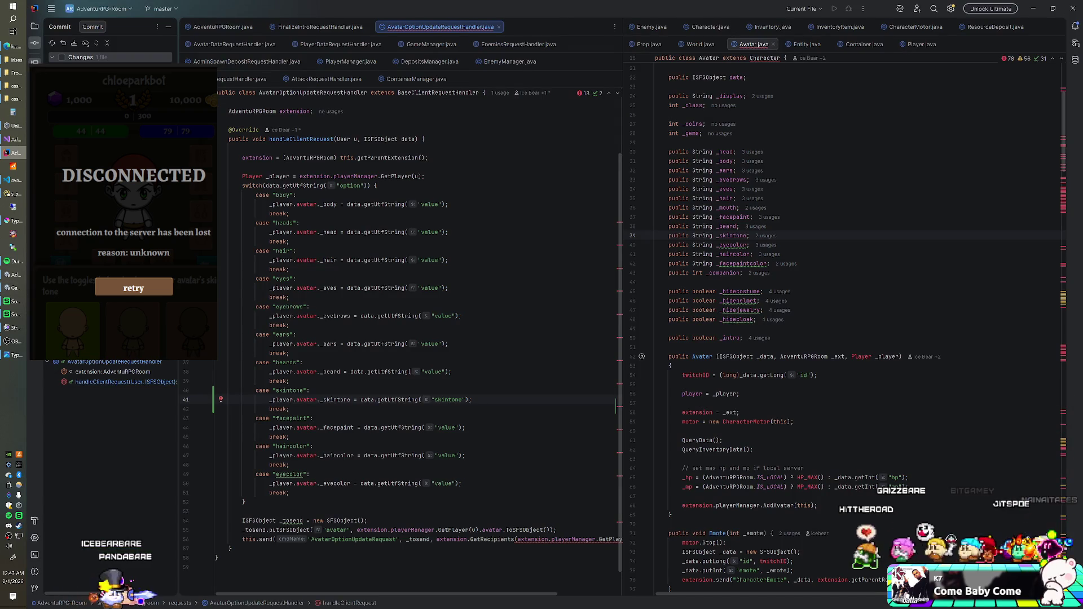
{"action": "left_click", "coordinate": [41, 31]}
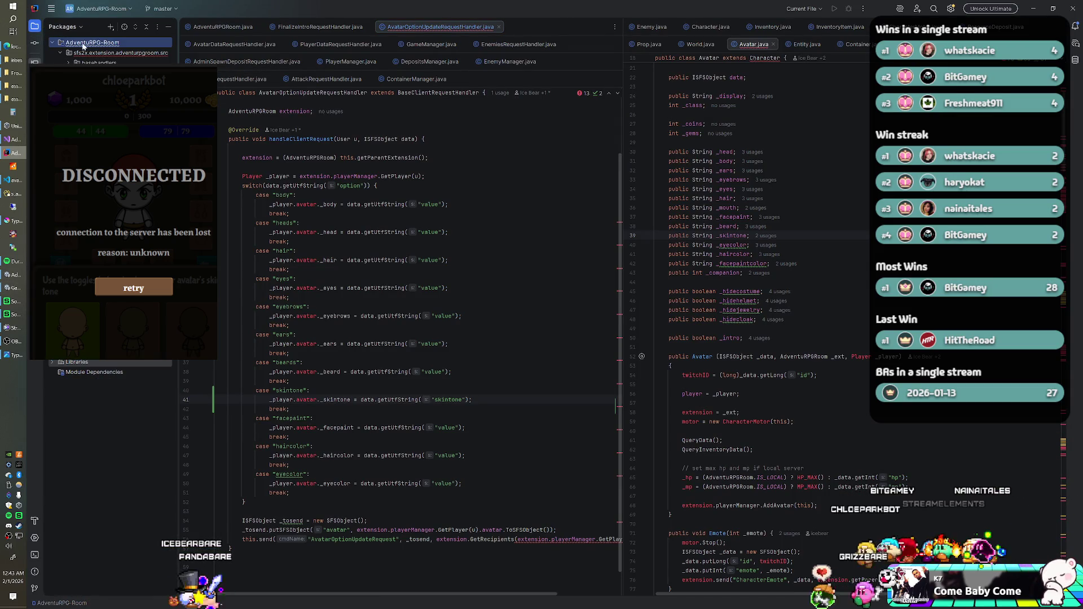
{"action": "right_click", "coordinate": [106, 44]}
{"action": "key", "text": "Escape"}
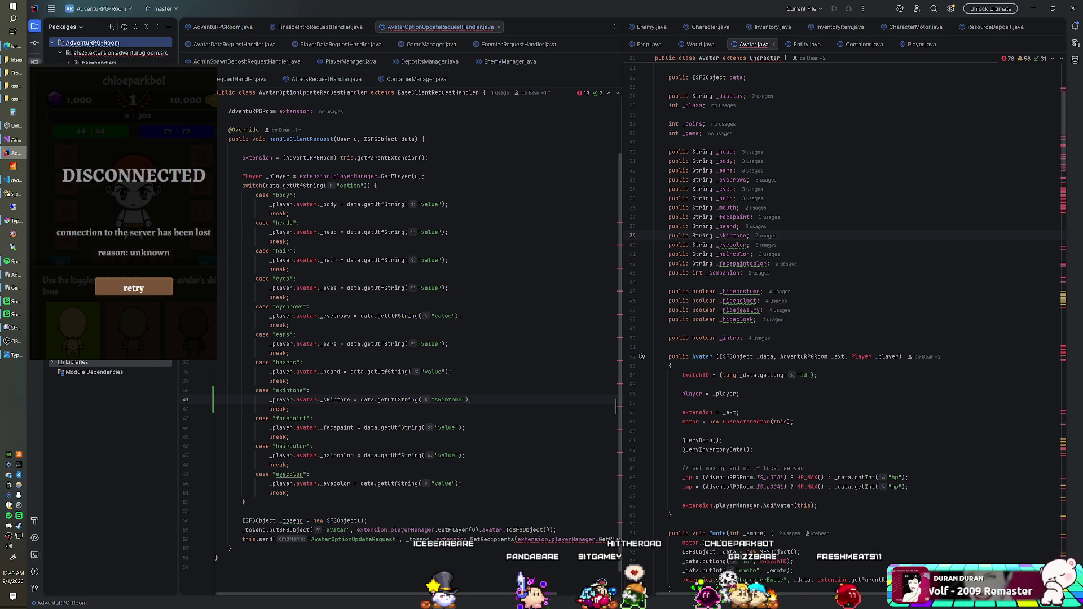
{"action": "left_click", "coordinate": [12, 167]}
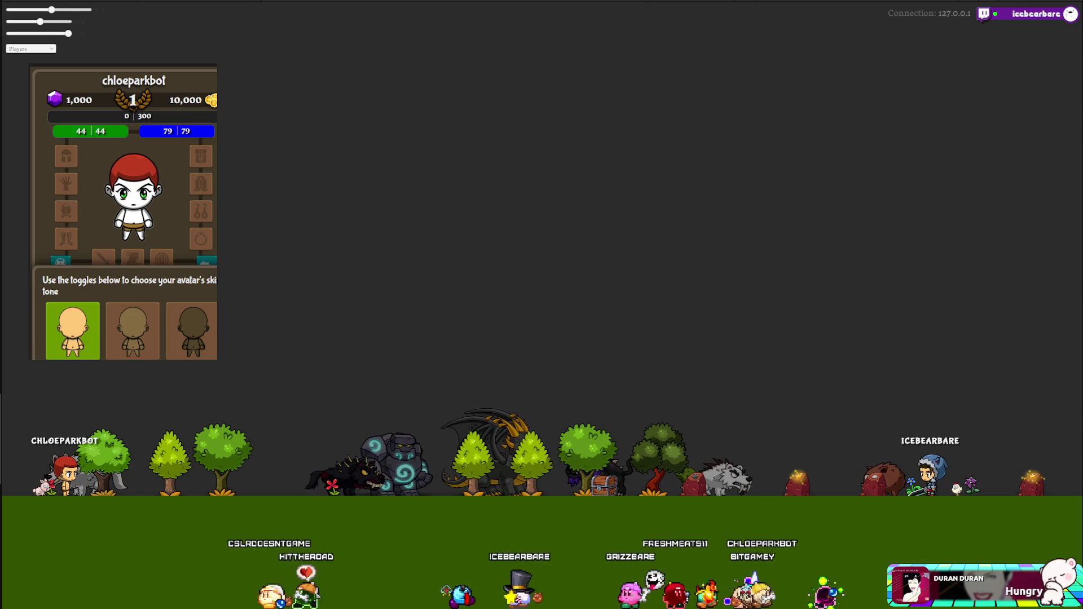
Step: Stop the game in Unity and read the null skintone error in the SmartFoxServer console log
{"action": "key", "text": "alt+Tab"}
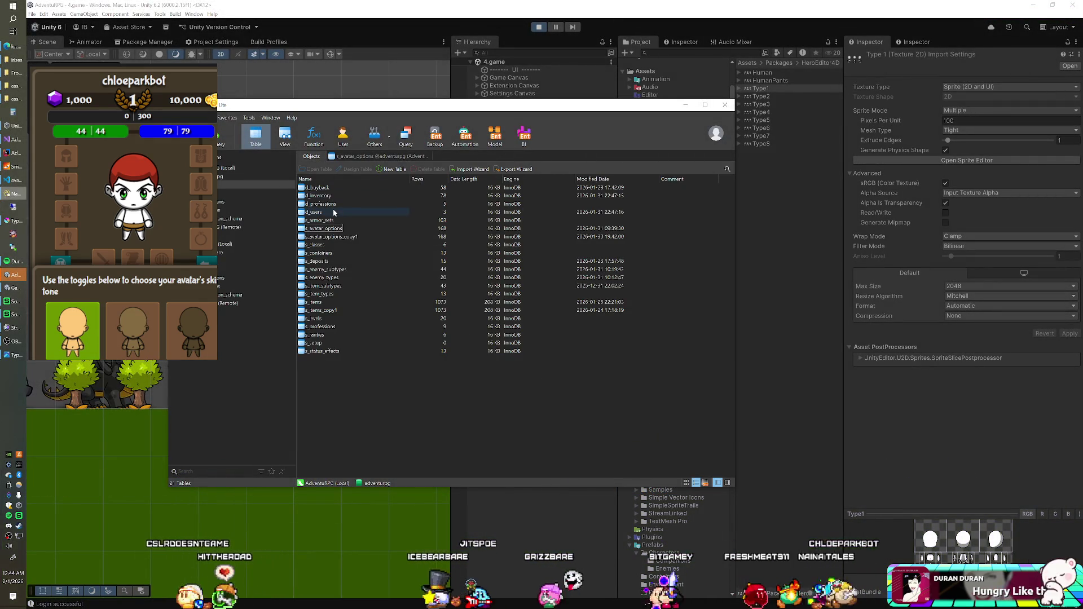
{"action": "left_click", "coordinate": [13, 154]}
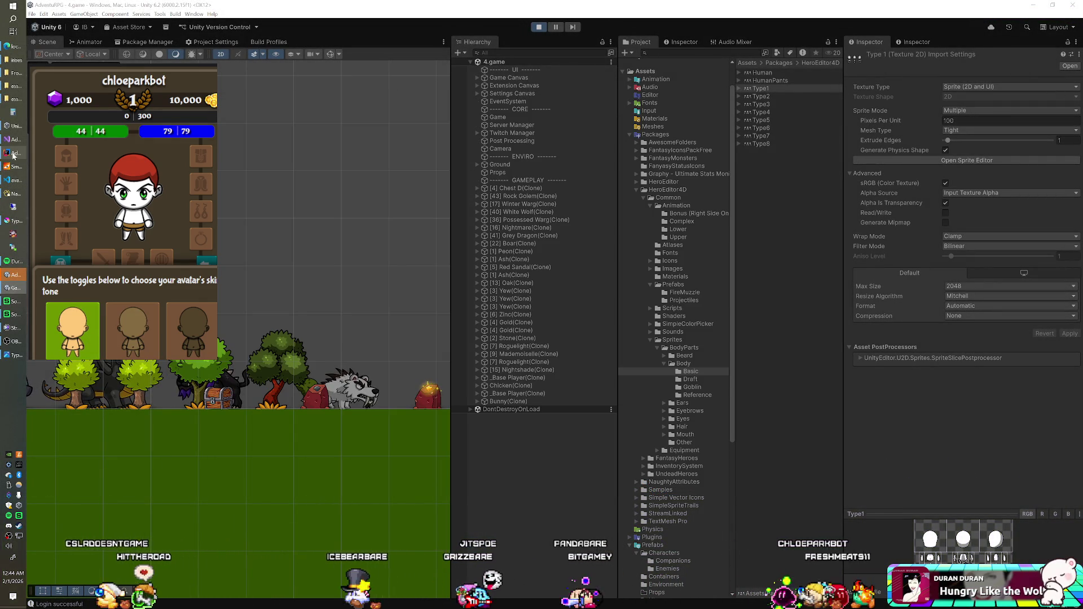
{"action": "key", "text": "ctrl+p"}
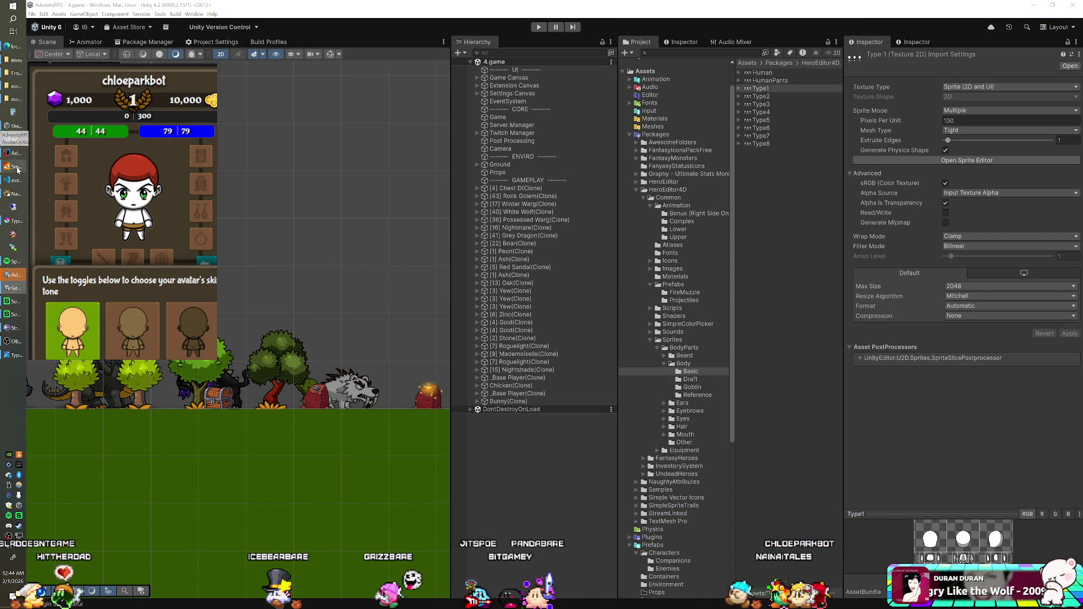
{"action": "left_click", "coordinate": [17, 167]}
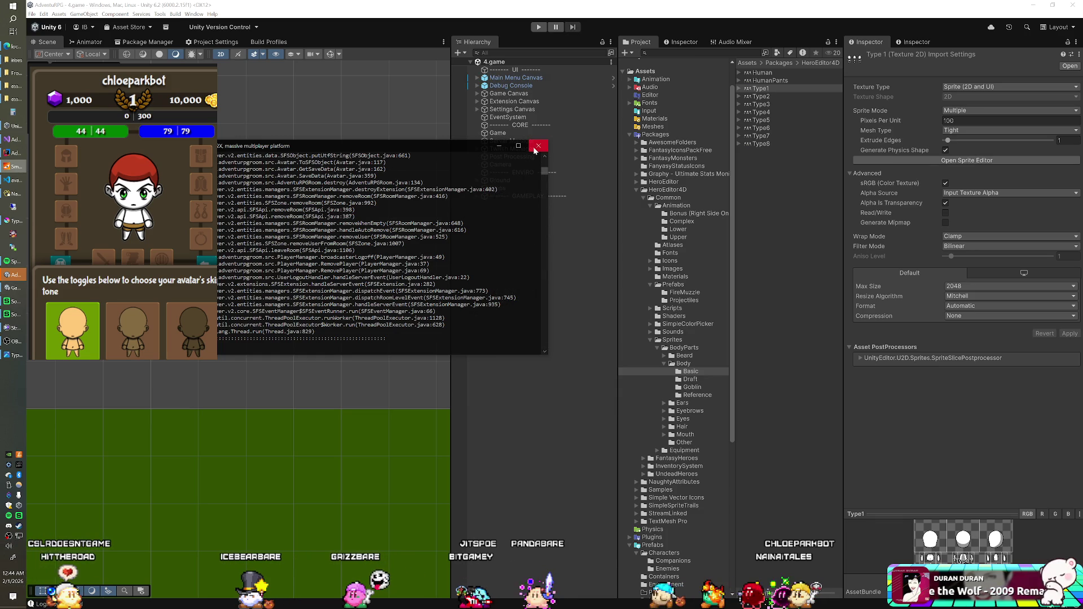
{"action": "scroll", "coordinate": [366, 225], "scroll_direction": "up", "scroll_amount": 8}
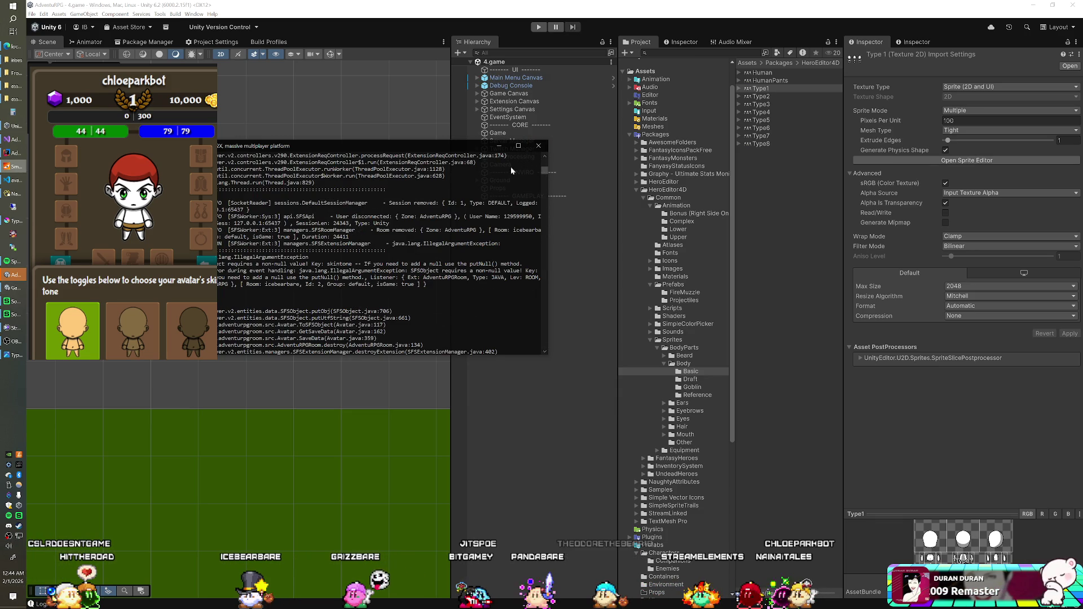
{"action": "left_click", "coordinate": [538, 146]}
Step: Switch between the web client avatar code, Unity client scripts and server extension code
{"action": "left_click", "coordinate": [9, 182]}
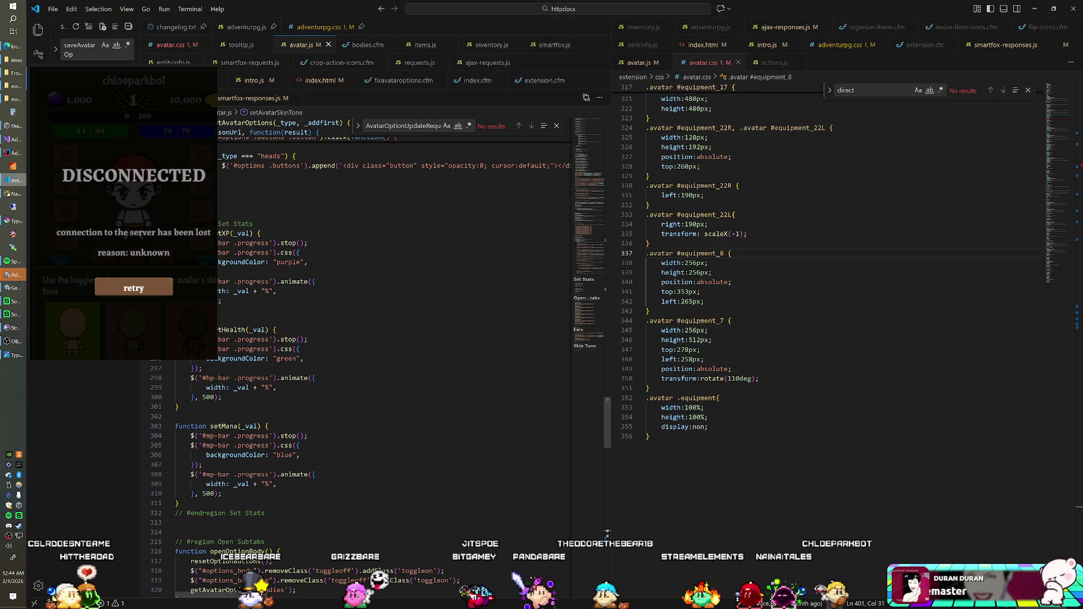
{"action": "left_click", "coordinate": [17, 142]}
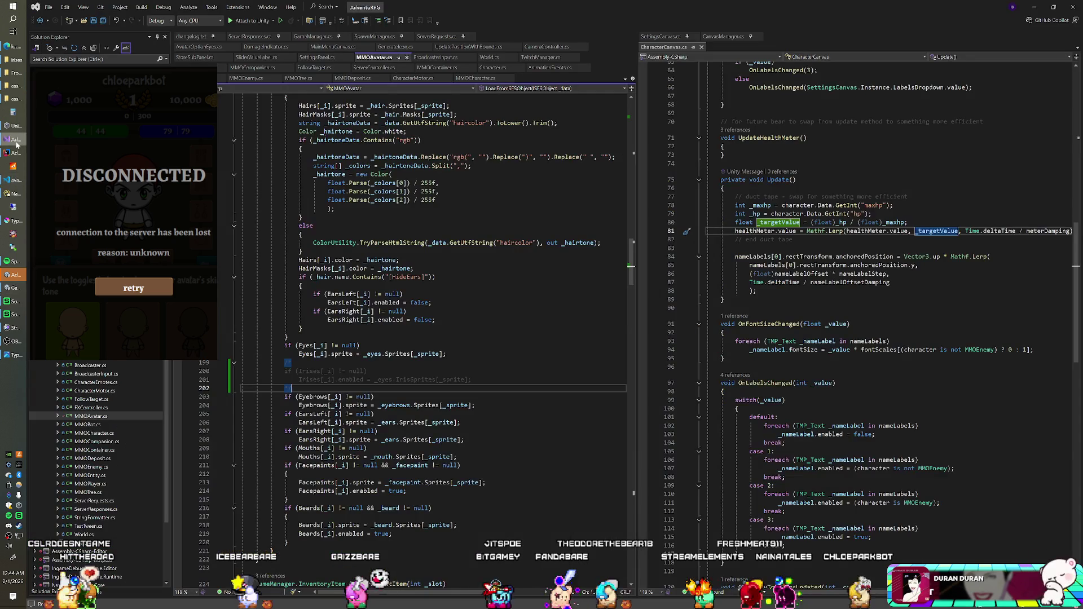
{"action": "left_click", "coordinate": [15, 152]}
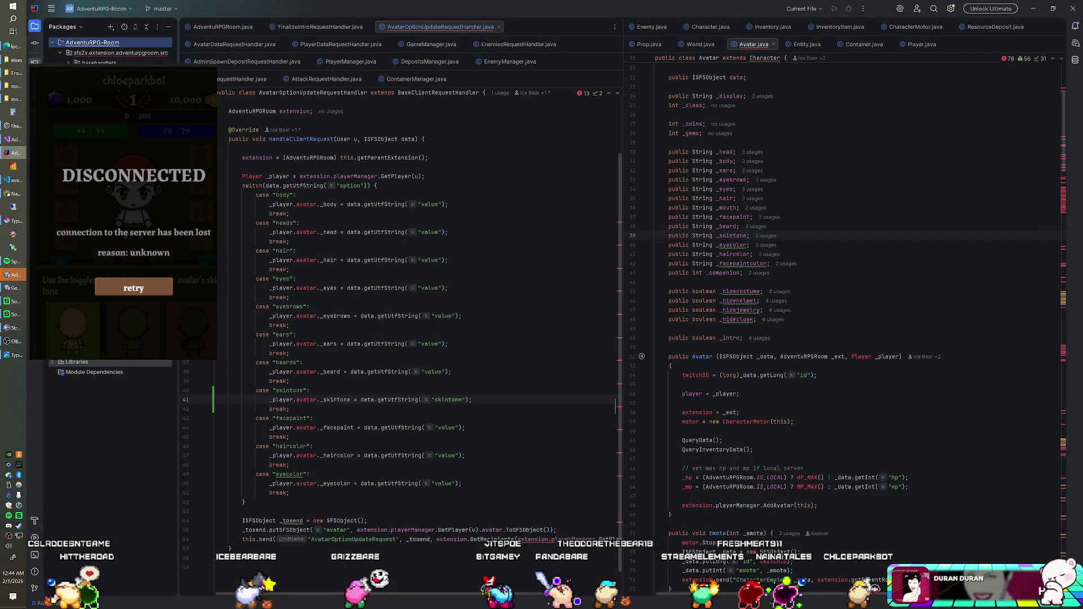
Step: Check the handler's skintone case on line 40, then read Avatar.java down to the SaveData query
{"action": "left_click", "coordinate": [309, 391]}
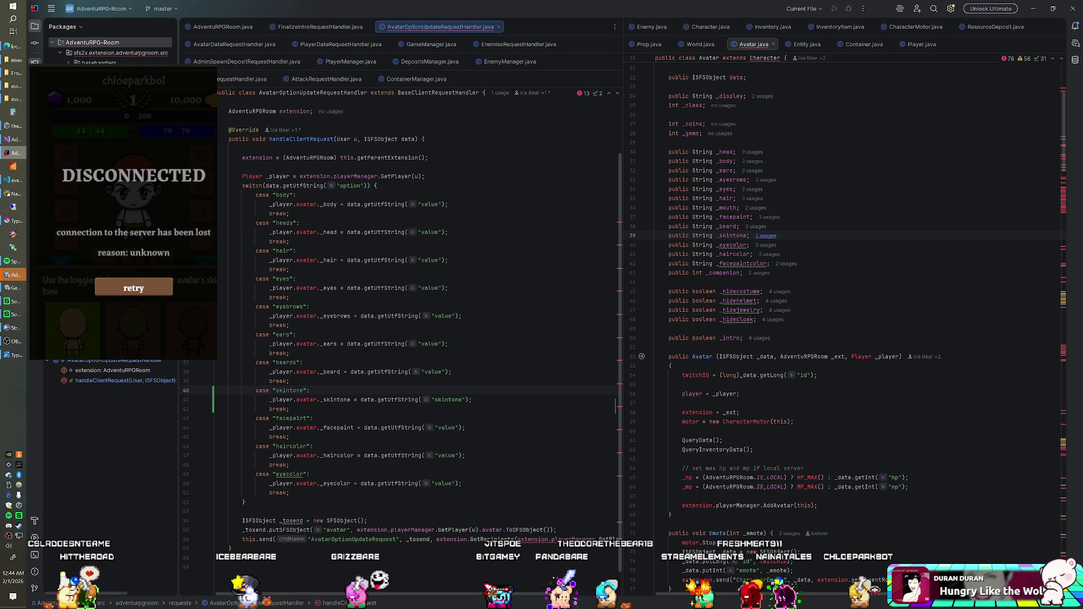
{"action": "scroll", "coordinate": [756, 243], "scroll_direction": "down", "scroll_amount": 6}
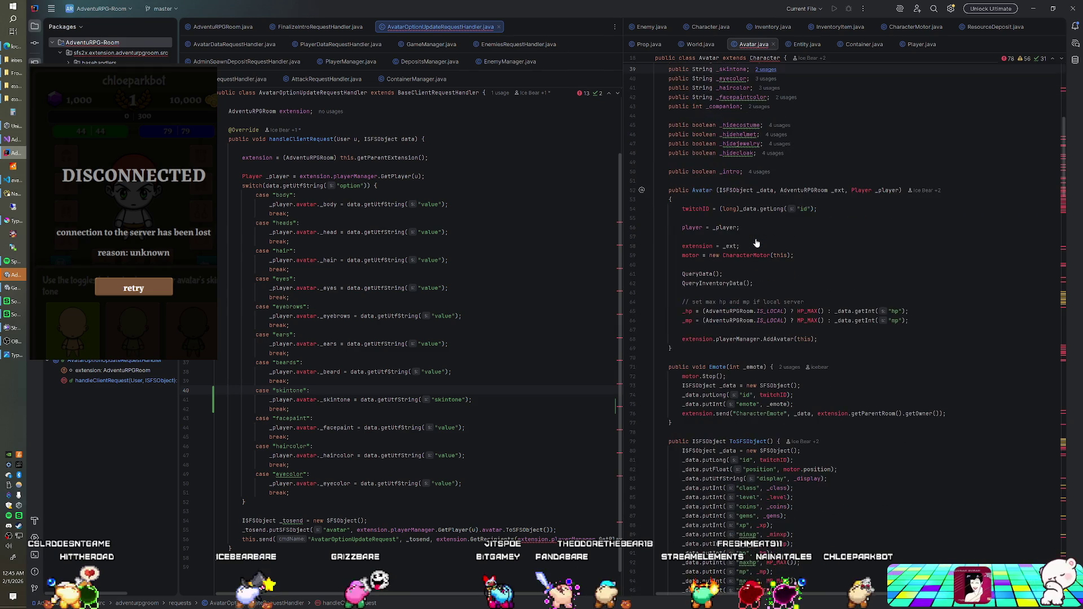
{"action": "scroll", "coordinate": [756, 243], "scroll_direction": "down", "scroll_amount": 12}
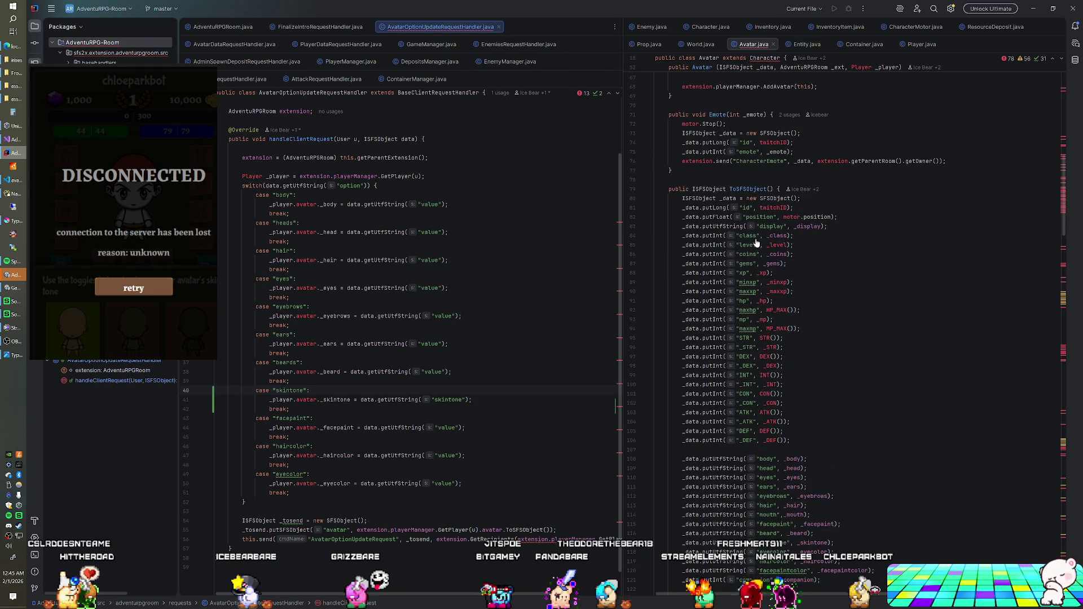
{"action": "scroll", "coordinate": [757, 243], "scroll_direction": "down", "scroll_amount": 2}
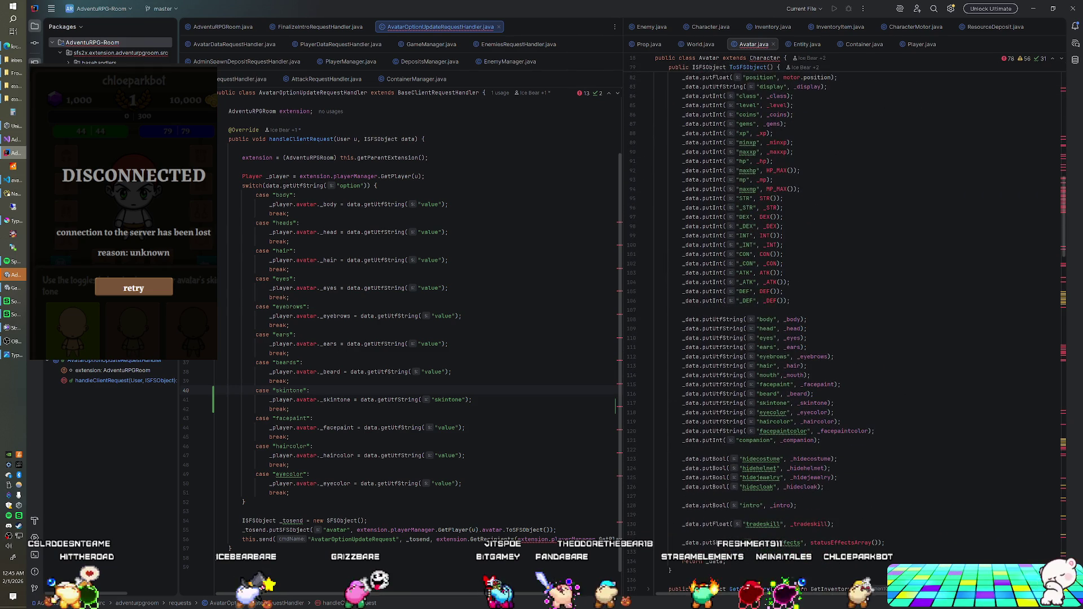
{"action": "scroll", "coordinate": [756, 243], "scroll_direction": "down", "scroll_amount": 12}
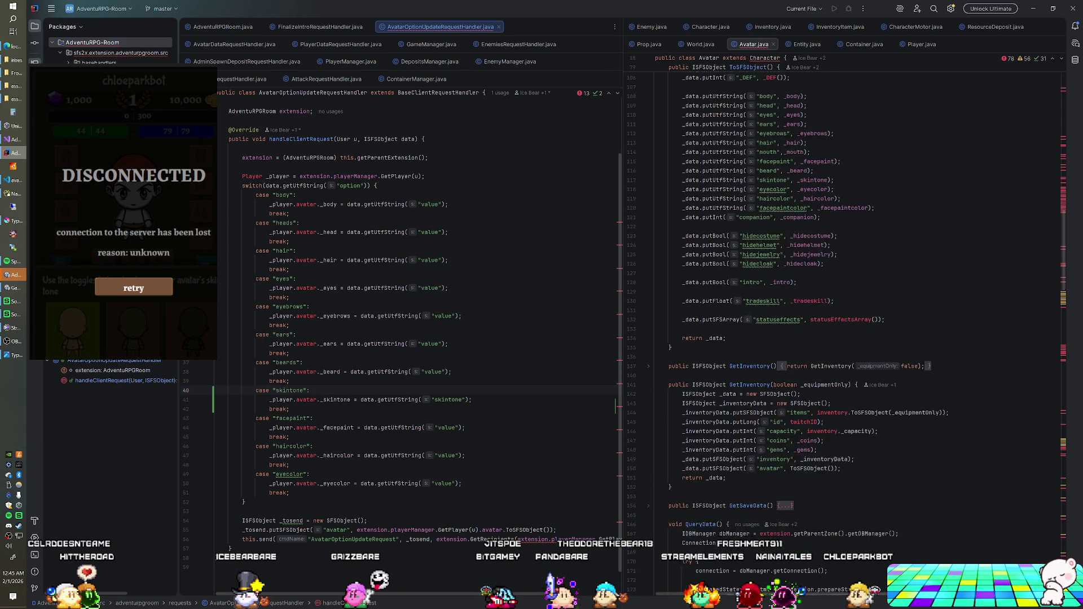
{"action": "scroll", "coordinate": [757, 242], "scroll_direction": "down", "scroll_amount": 6}
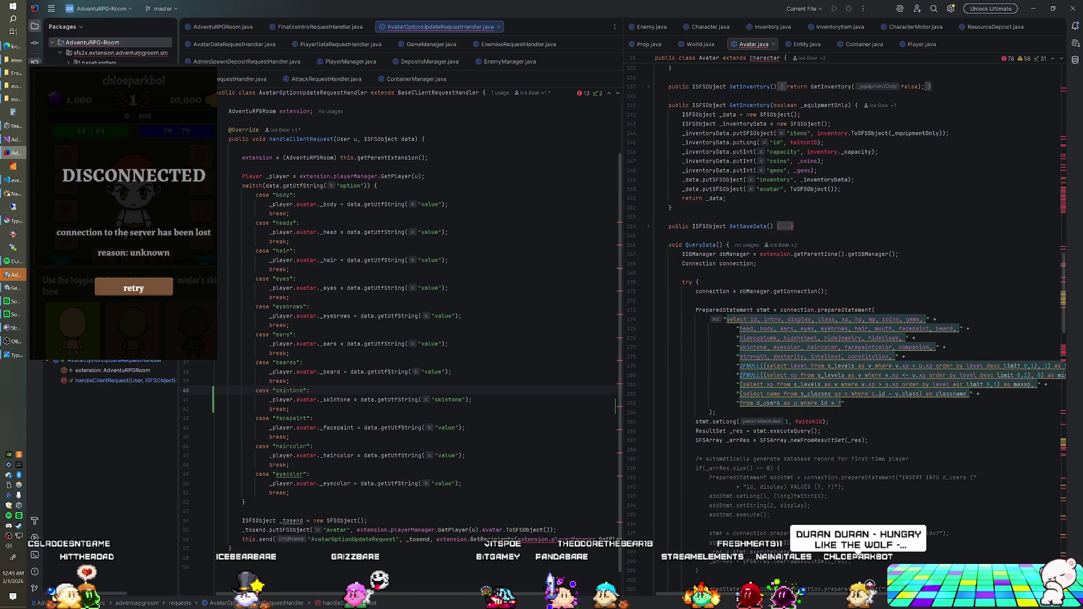
{"action": "scroll", "coordinate": [846, 302], "scroll_direction": "down", "scroll_amount": 18}
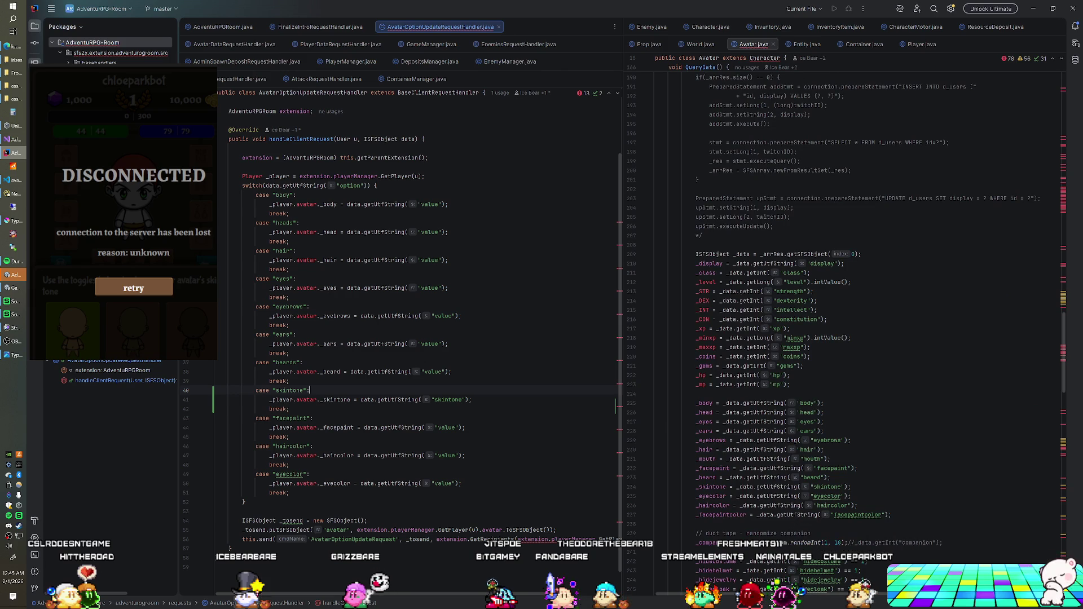
{"action": "scroll", "coordinate": [847, 328], "scroll_direction": "down", "scroll_amount": 20}
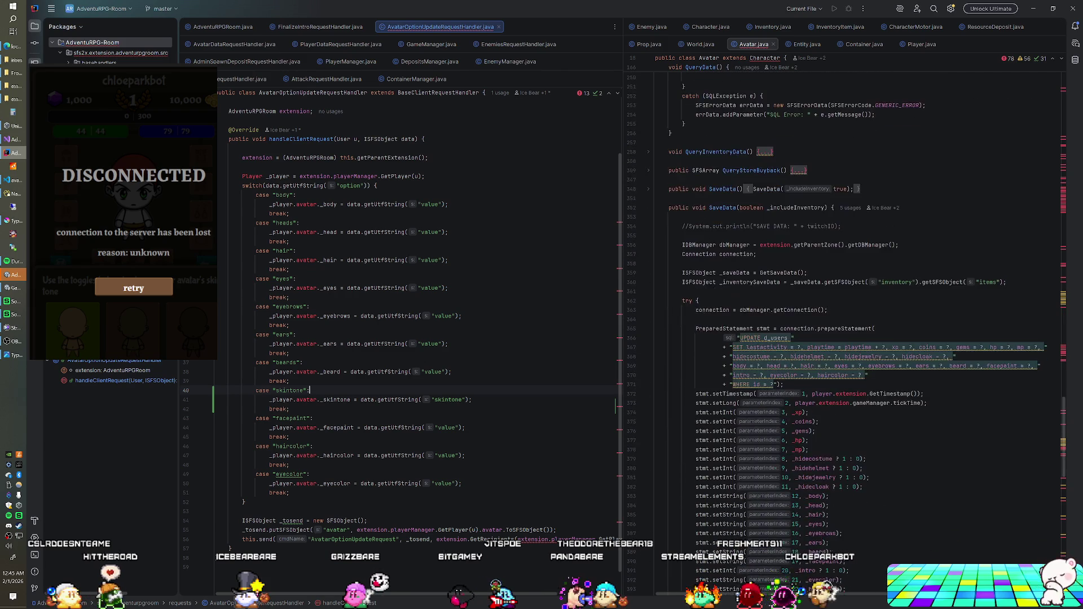
{"action": "scroll", "coordinate": [847, 327], "scroll_direction": "down", "scroll_amount": 4}
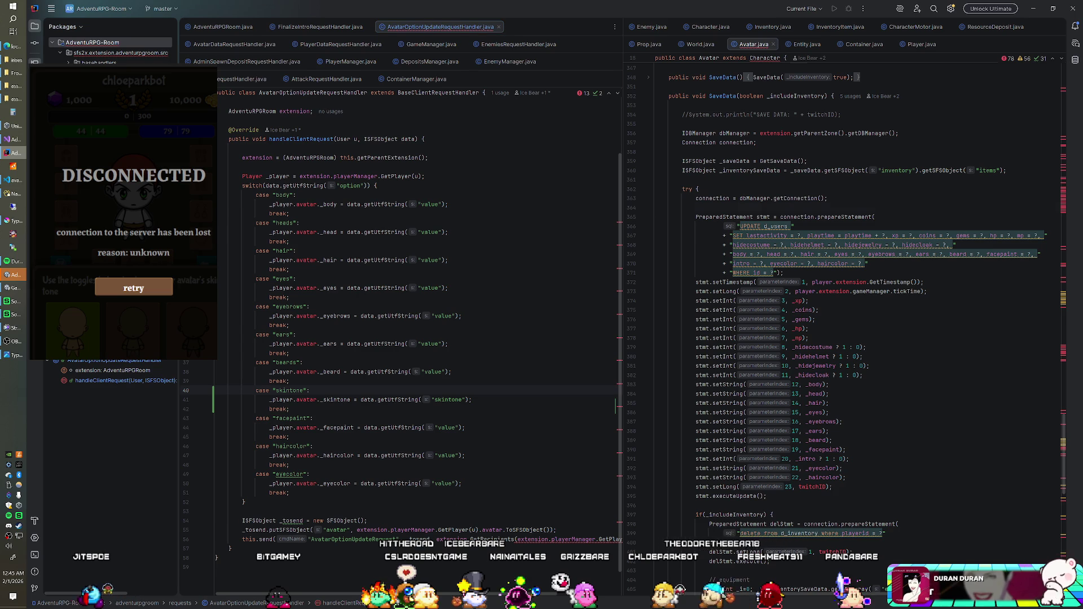
Step: Find every 'skintone' match in Avatar.java, then return to the SaveData UPDATE statement
{"action": "key", "text": "ctrl+f"}
{"action": "type", "text": "skin"}
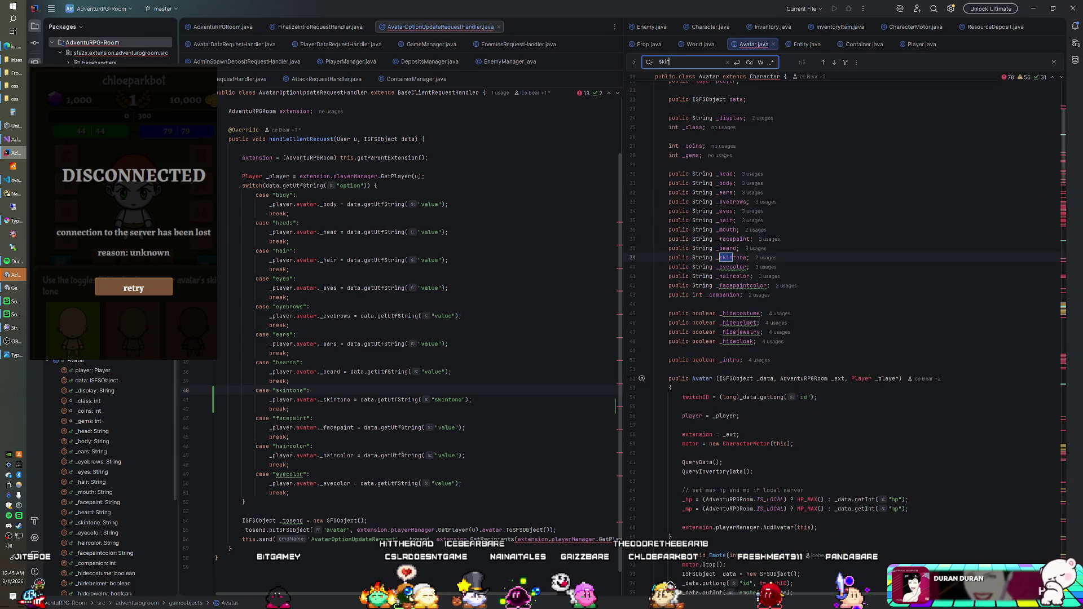
{"action": "type", "text": "tone"}
{"action": "key", "text": "Return"}
{"action": "key", "text": "Return"}
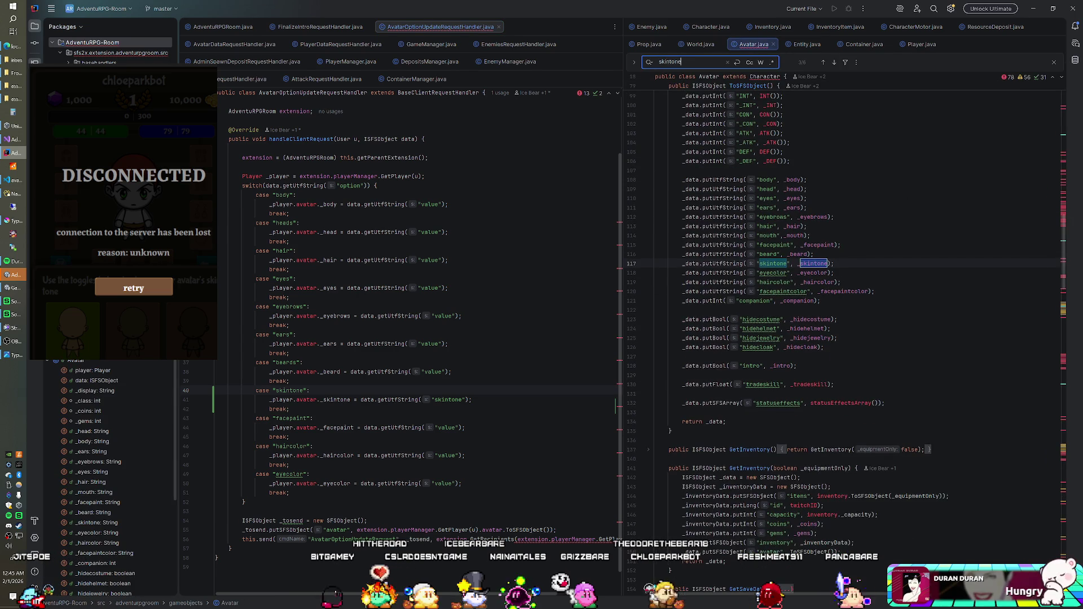
{"action": "key", "text": "Return"}
{"action": "key", "text": "Return"}
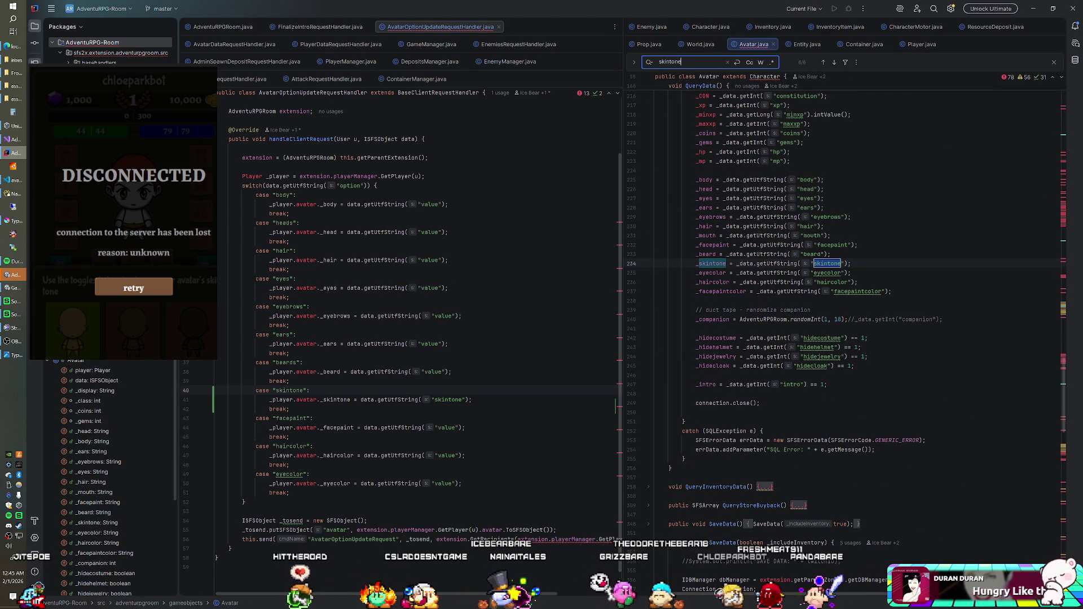
{"action": "key", "text": "Return"}
{"action": "key", "text": "Return"}
{"action": "key", "text": "Return"}
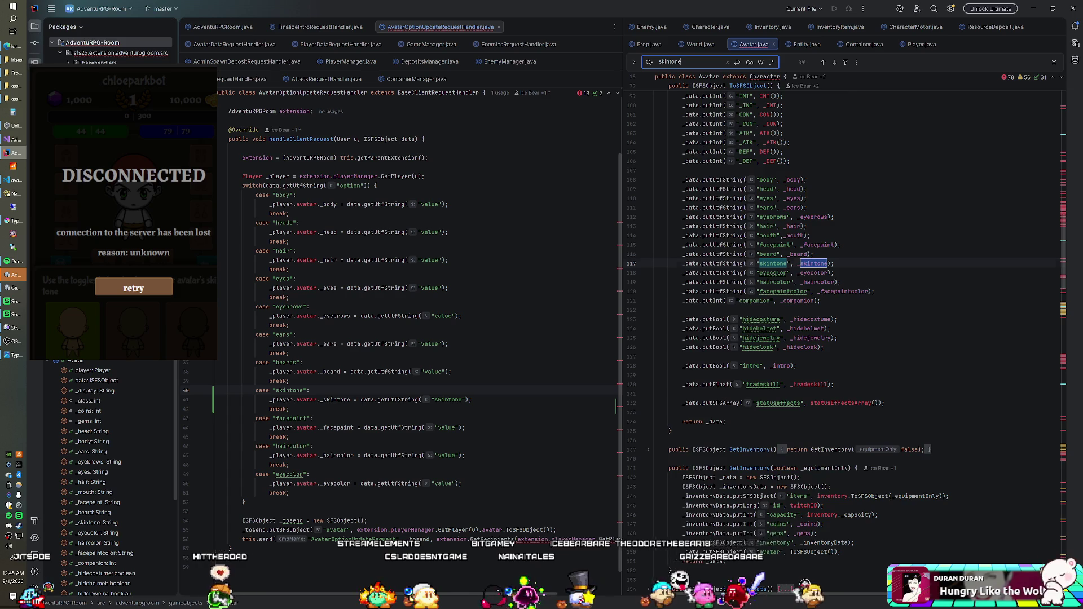
{"action": "key", "text": "Return"}
{"action": "key", "text": "Return"}
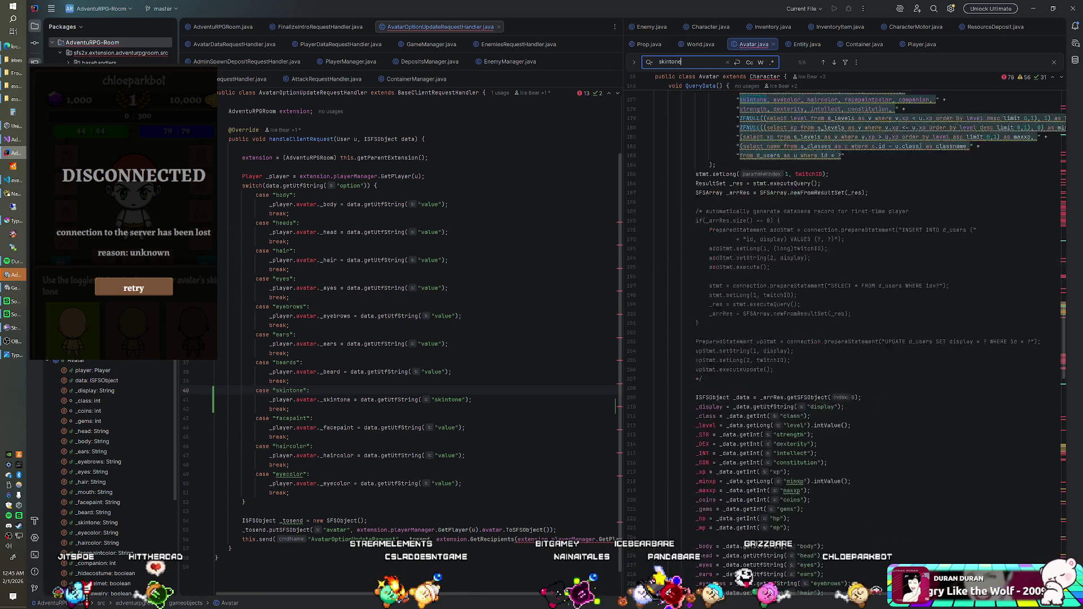
{"action": "key", "text": "Return"}
{"action": "key", "text": "Return"}
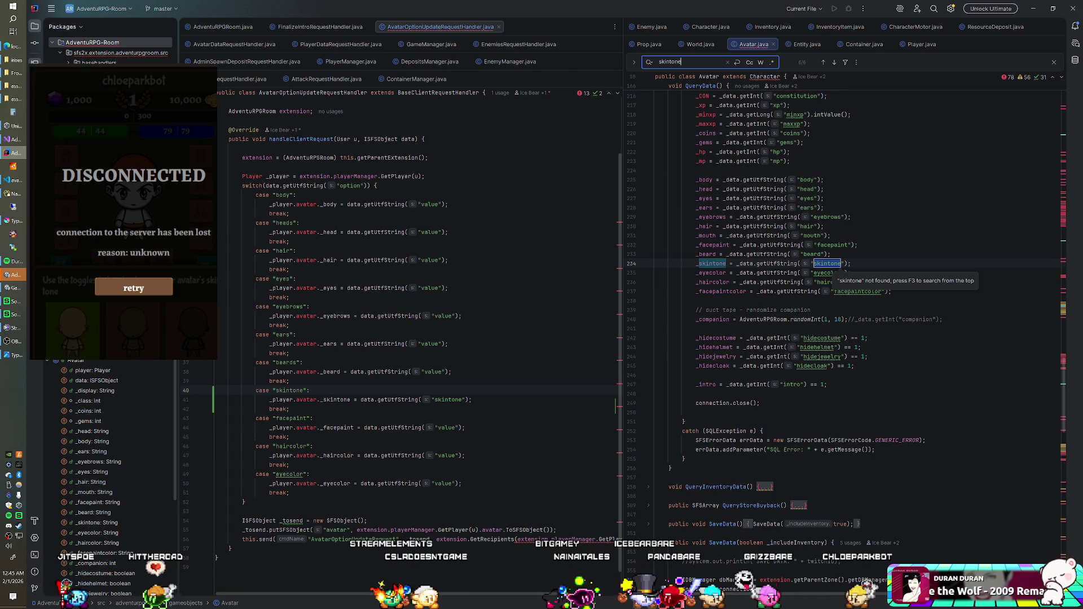
{"action": "key", "text": "Return"}
{"action": "key", "text": "Return"}
{"action": "key", "text": "Return"}
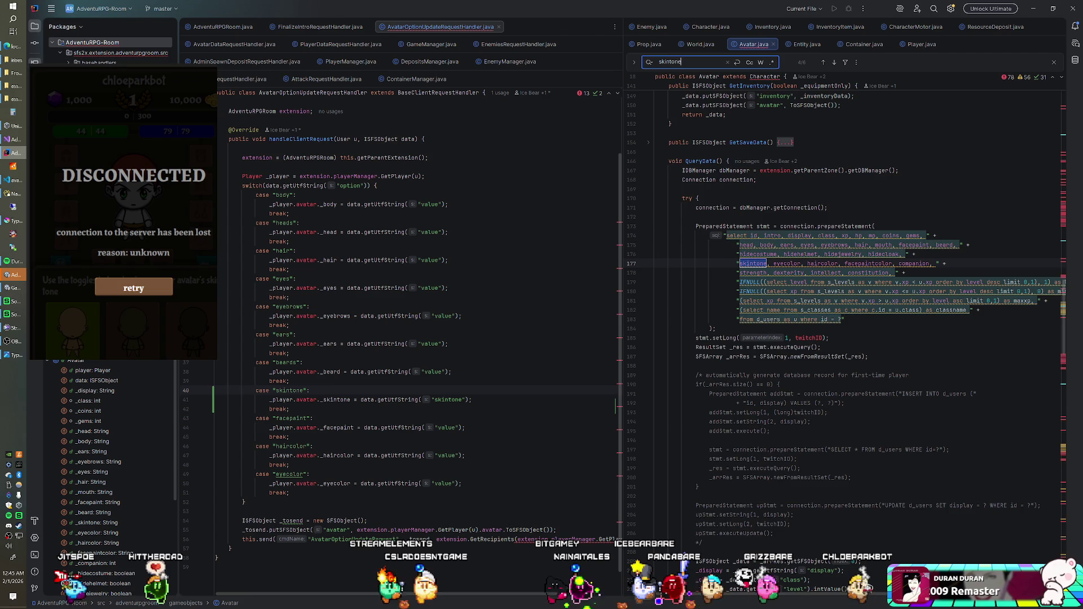
{"action": "key", "text": "Return"}
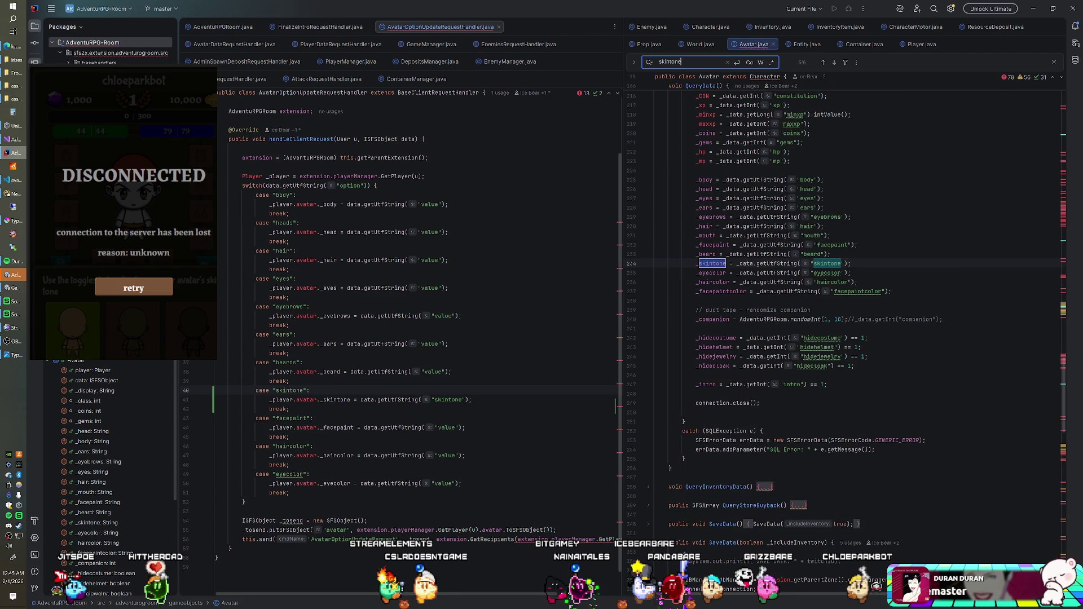
{"action": "scroll", "coordinate": [847, 339], "scroll_direction": "down", "scroll_amount": 20}
{"action": "scroll", "coordinate": [846, 338], "scroll_direction": "up", "scroll_amount": 9}
{"action": "scroll", "coordinate": [847, 338], "scroll_direction": "up", "scroll_amount": 1}
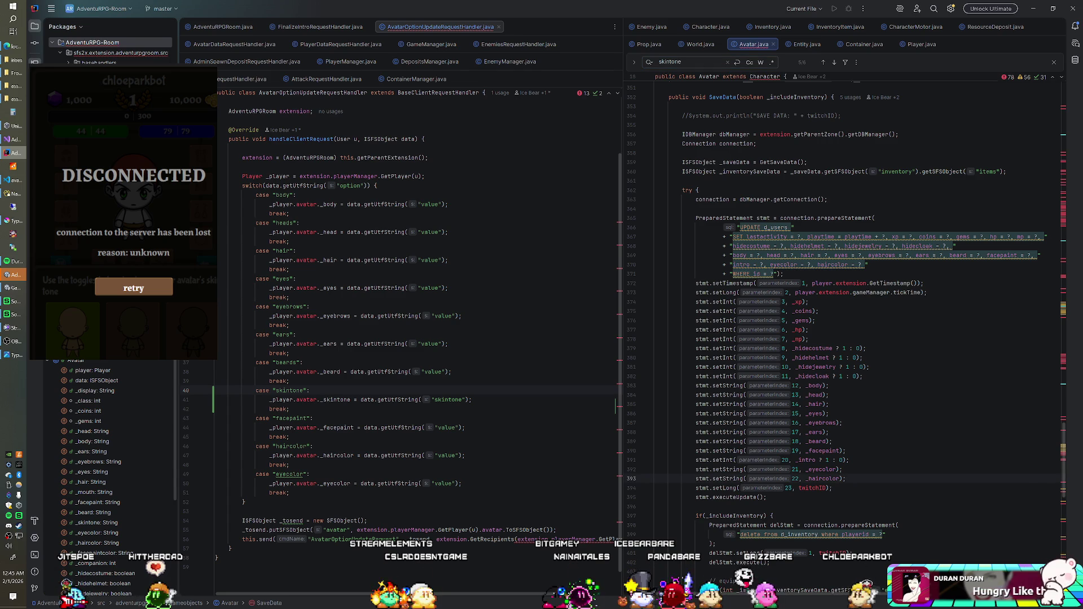
Step: Add a stmt.setString(21, _skintone) binding after the intro parameter in SaveData
{"action": "key", "text": "Return"}
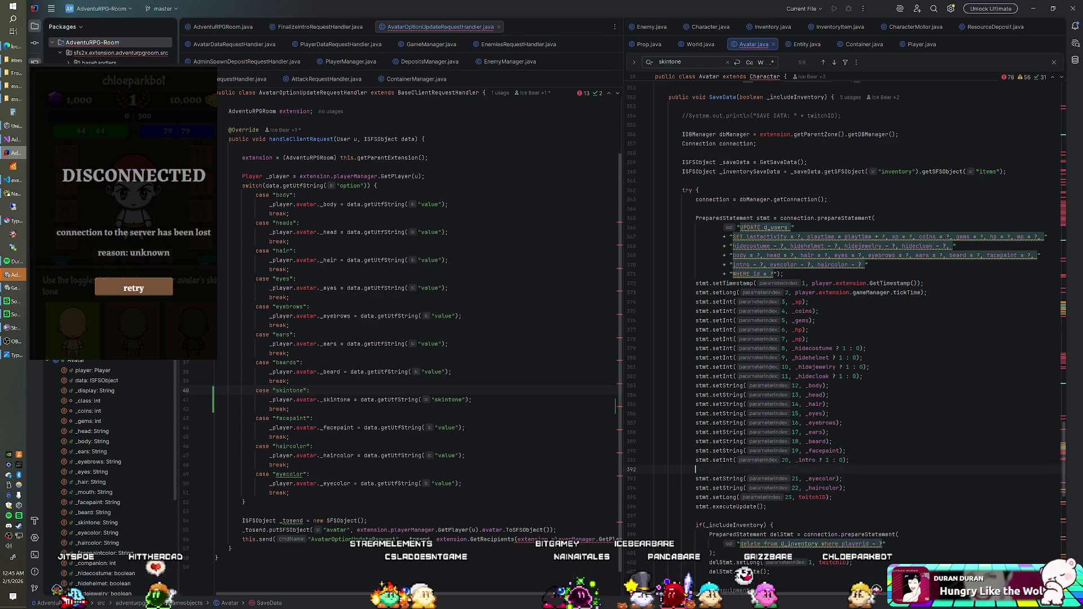
{"action": "type", "text": "stmt.setInt"}
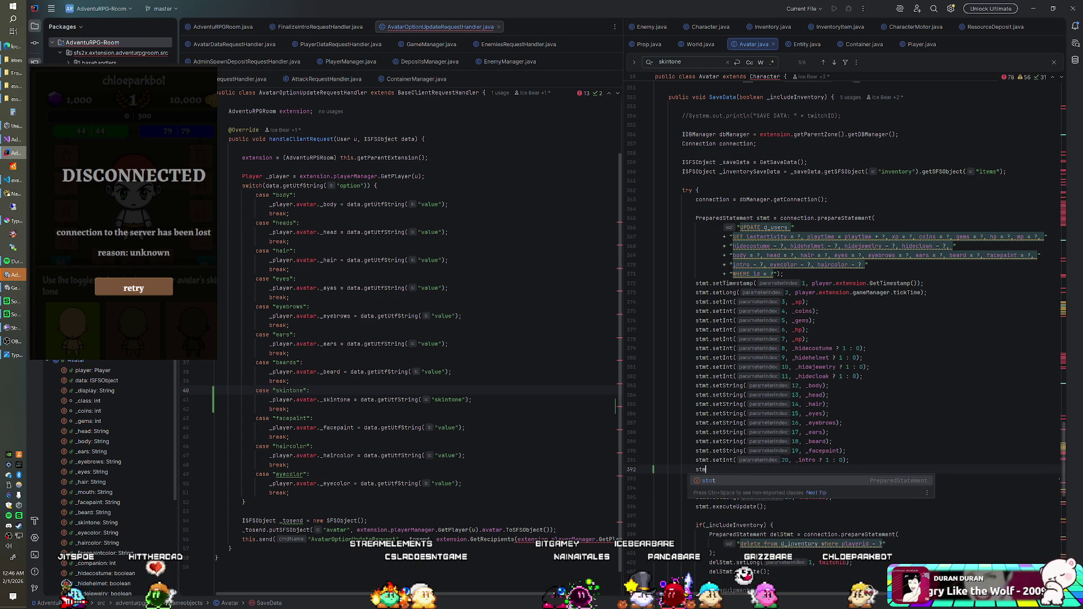
{"action": "type", "text": "("}
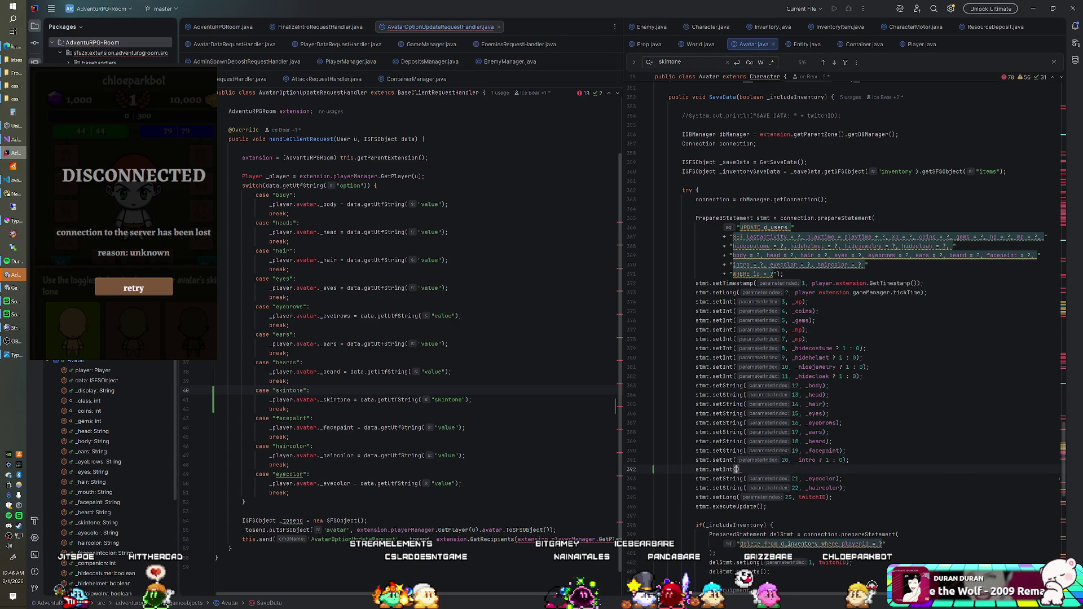
{"action": "type", "text": "kint"}
{"action": "key", "text": "Return"}
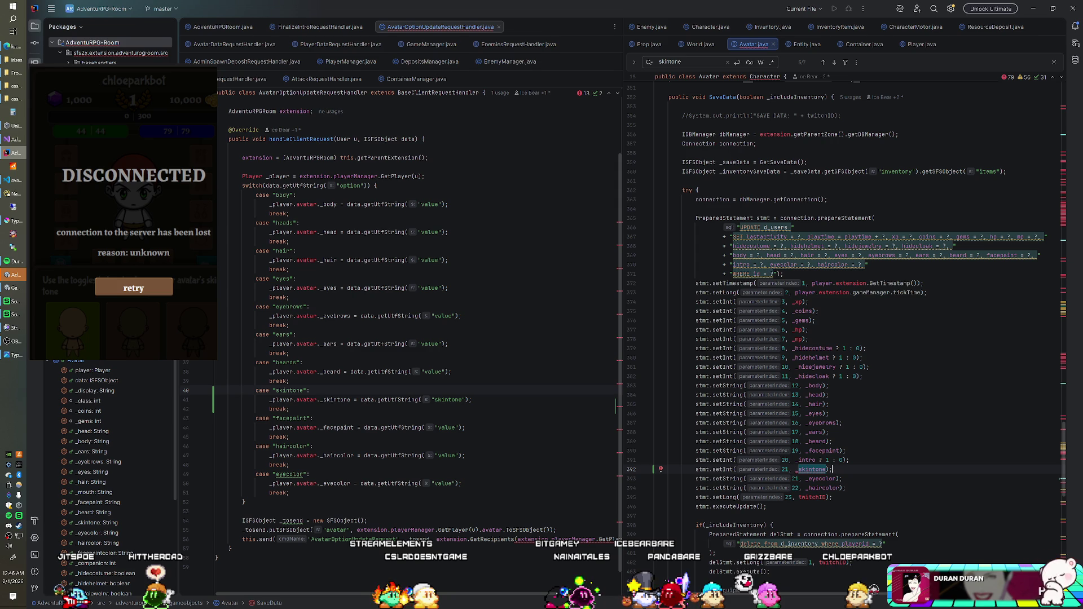
{"action": "left_click", "coordinate": [734, 470]}
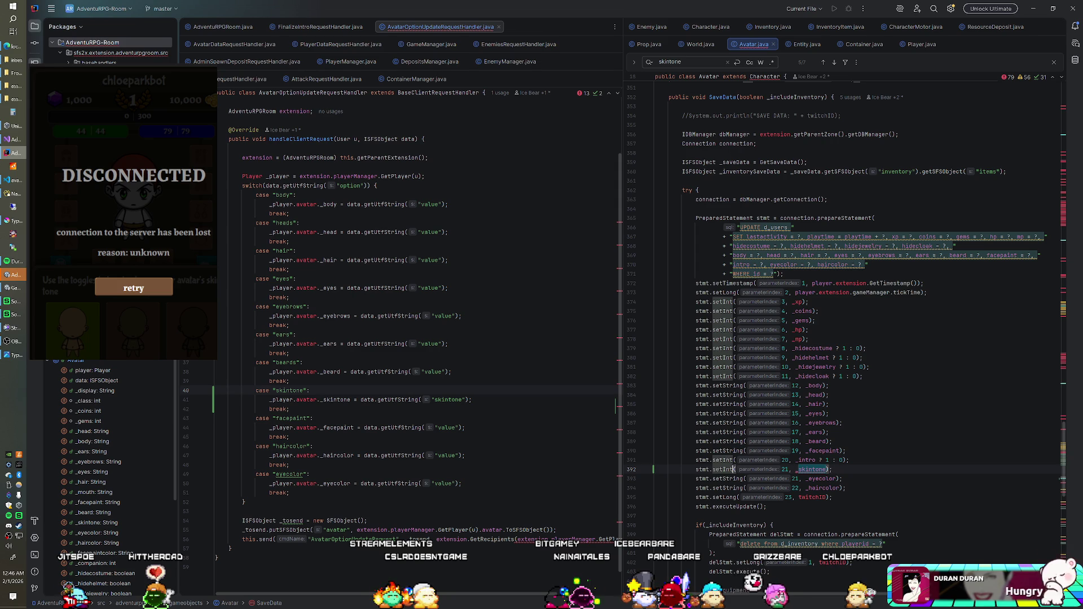
{"action": "key", "text": "BackSpace"}
{"action": "key", "text": "BackSpace"}
{"action": "key", "text": "Return"}
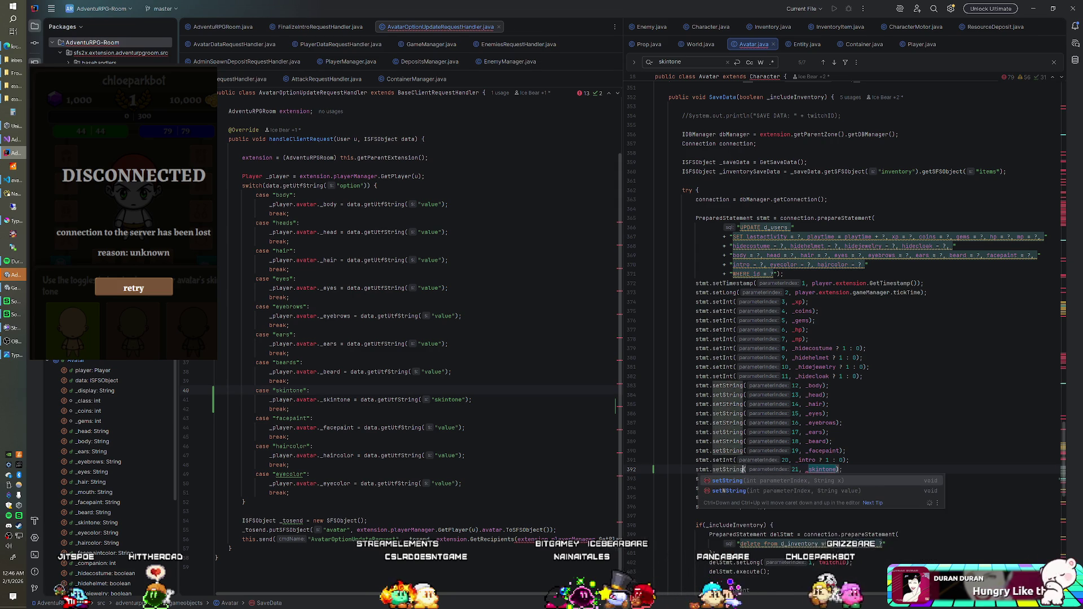
Step: Renumber the eyecolor, haircolor and twitchID parameter indices to 22, 23 and 24
{"action": "left_click", "coordinate": [849, 460]}
{"action": "left_click", "coordinate": [843, 479]}
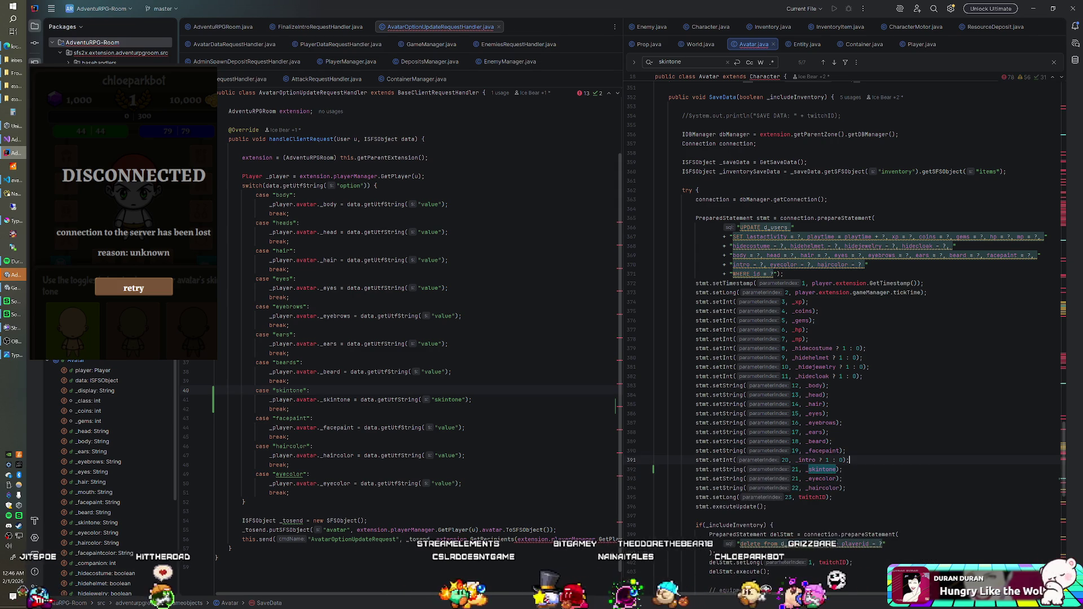
{"action": "left_click", "coordinate": [797, 478]}
{"action": "key", "text": "BackSpace"}
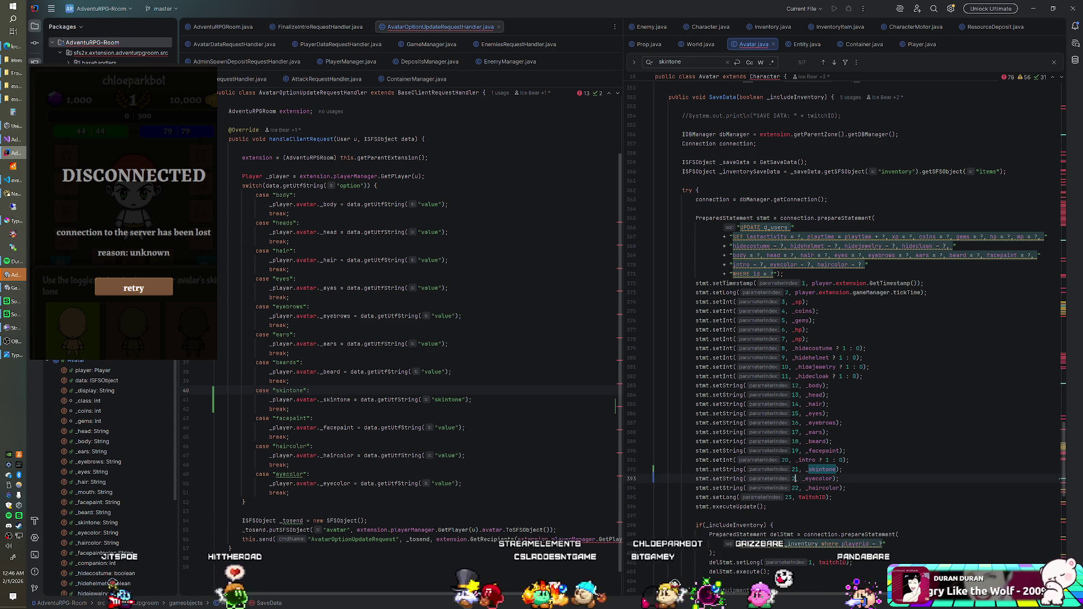
{"action": "type", "text": "2"}
{"action": "left_click", "coordinate": [798, 488]}
{"action": "key", "text": "BackSpace"}
{"action": "type", "text": "3"}
{"action": "left_click", "coordinate": [792, 498]}
{"action": "key", "text": "BackSpace"}
{"action": "type", "text": "4"}
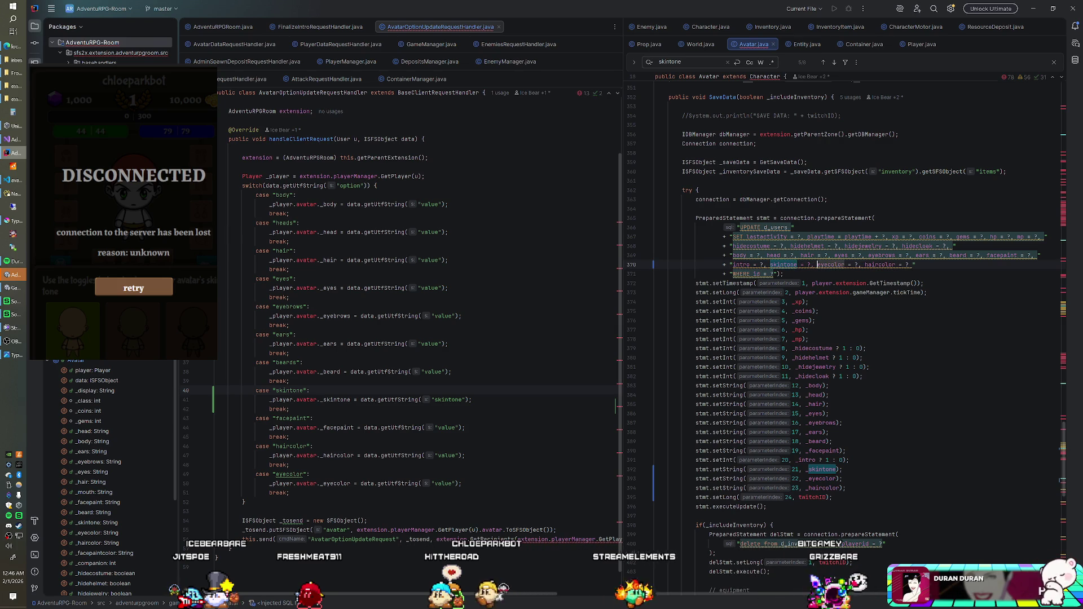
{"action": "right_click", "coordinate": [113, 41]}
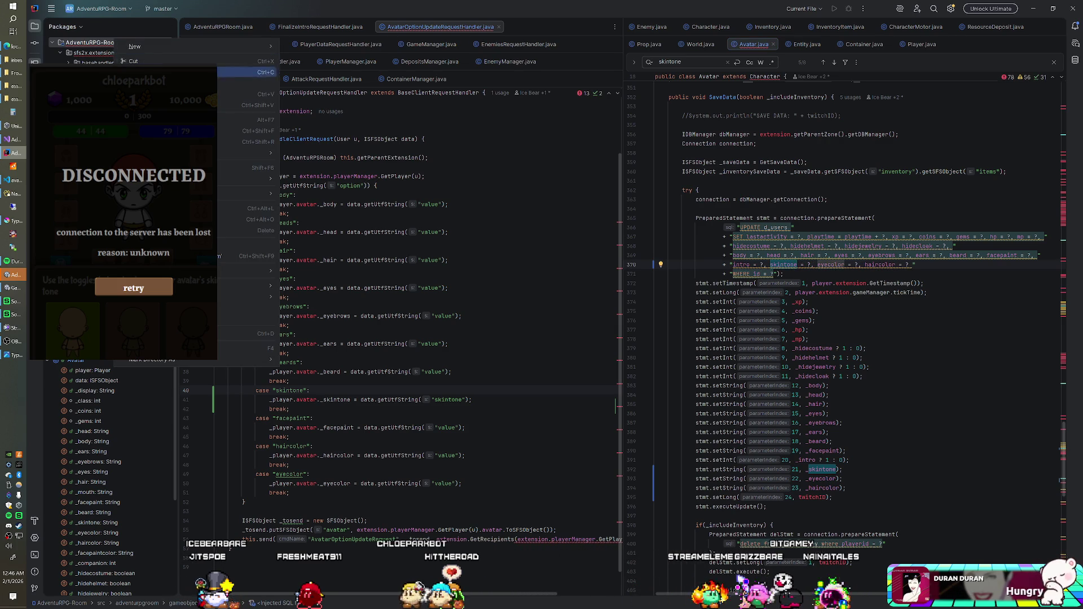
Step: Rebuild the room extension module, then move over to the Unity editor
{"action": "left_click", "coordinate": [170, 256]}
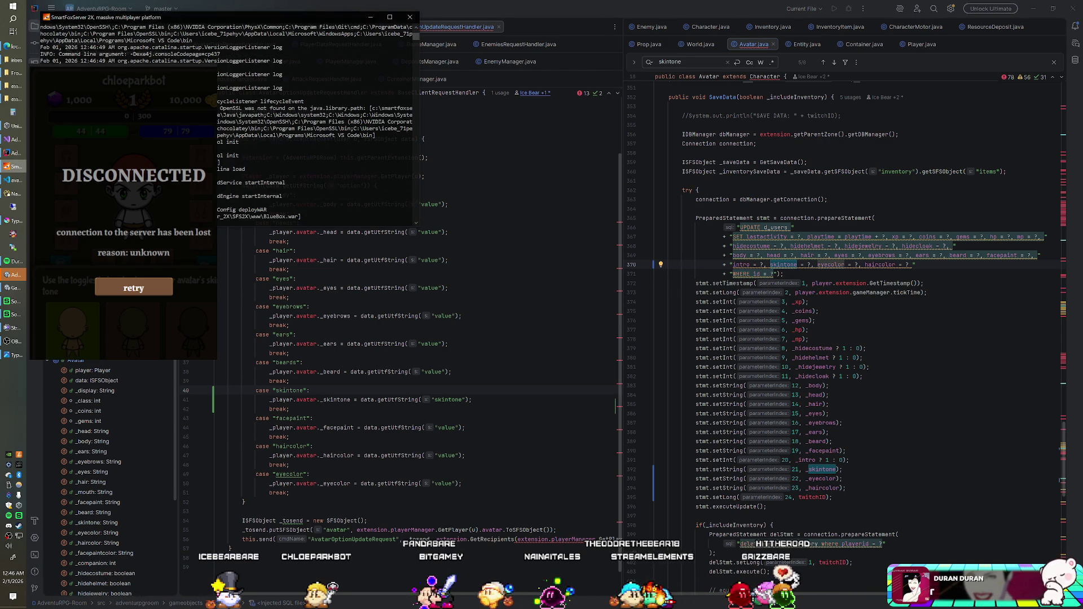
{"action": "key", "text": "alt+Tab"}
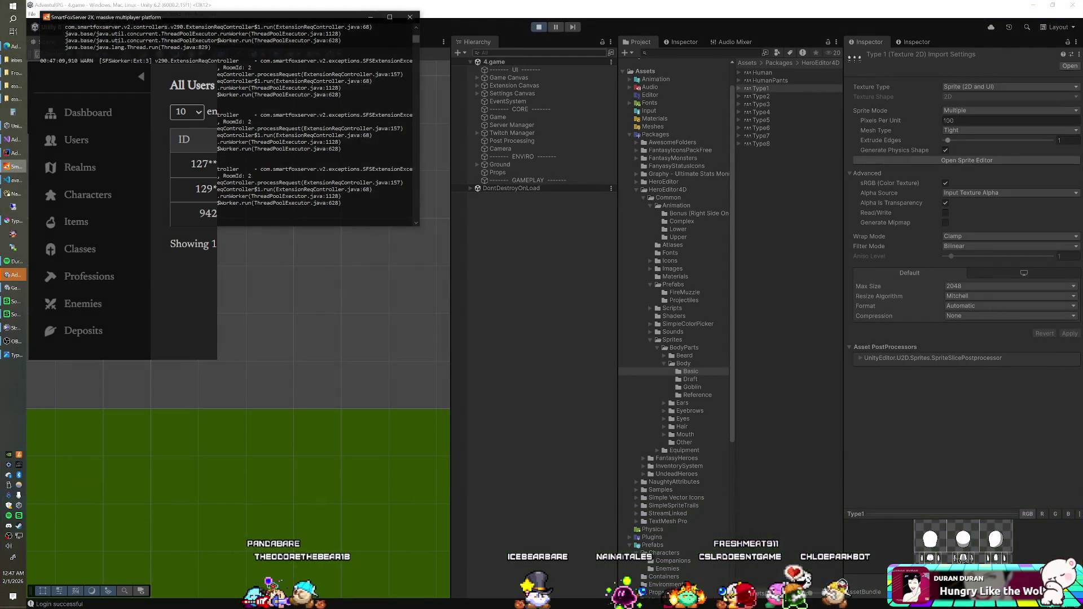
Step: Stop and restart play mode, watching the server log while the game reconnects
{"action": "left_click", "coordinate": [539, 26]}
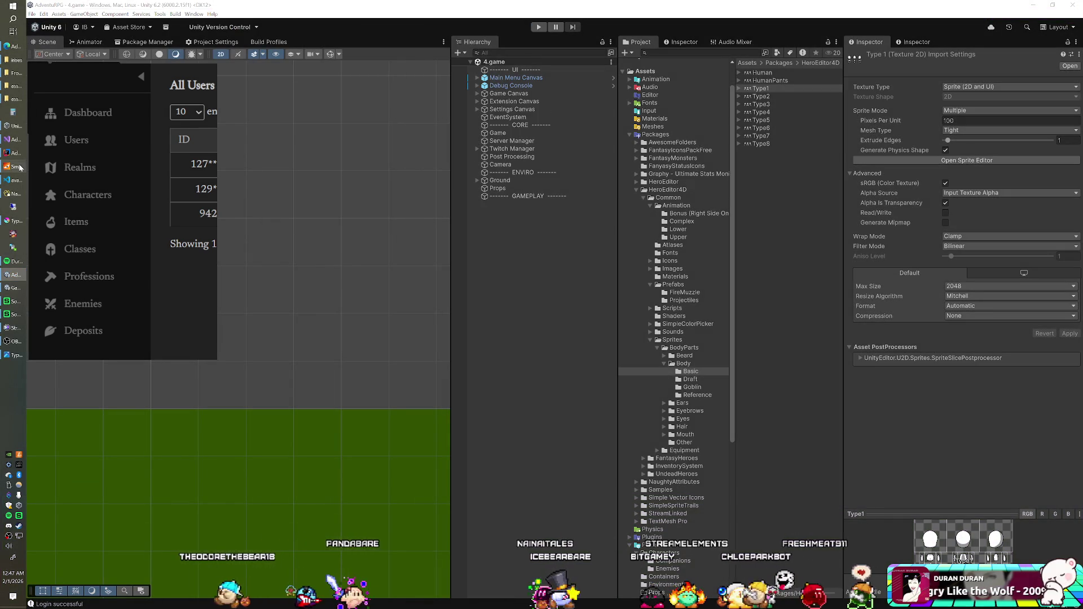
{"action": "left_click", "coordinate": [169, 229]}
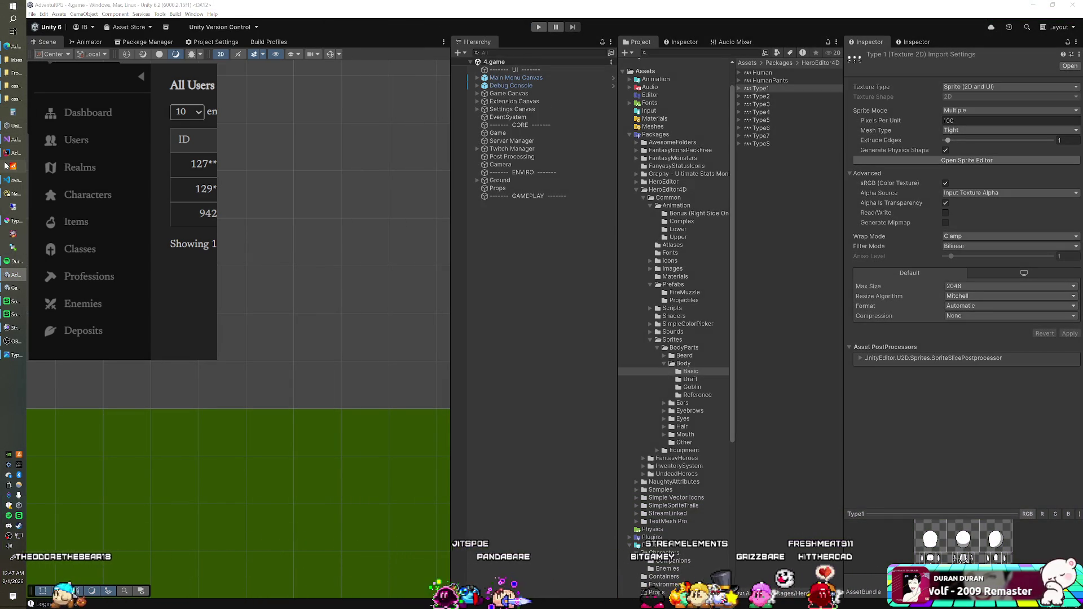
{"action": "key", "text": "alt+Tab"}
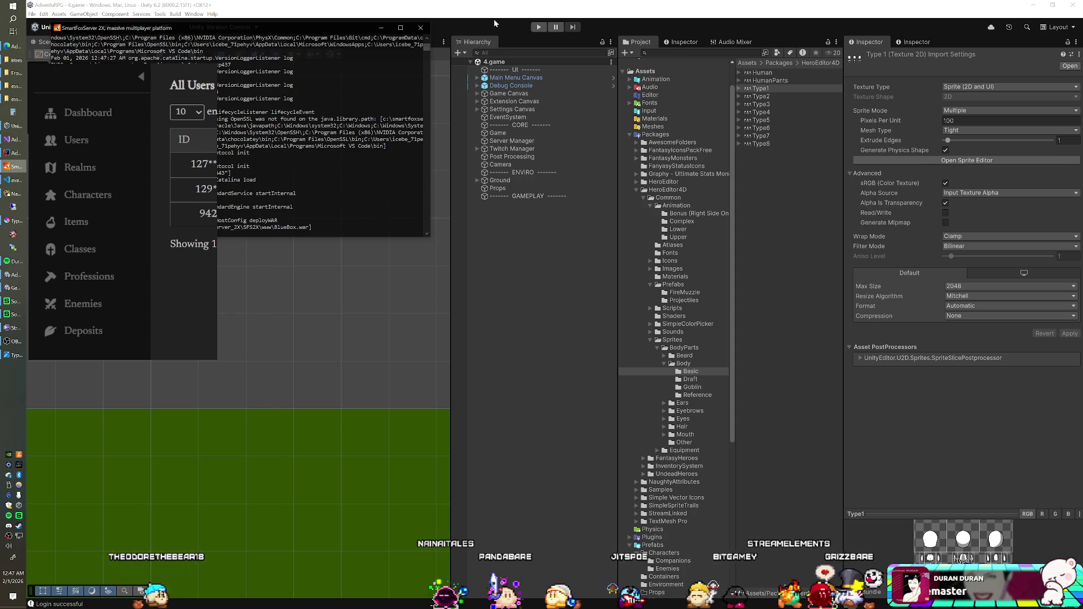
{"action": "left_click", "coordinate": [538, 27]}
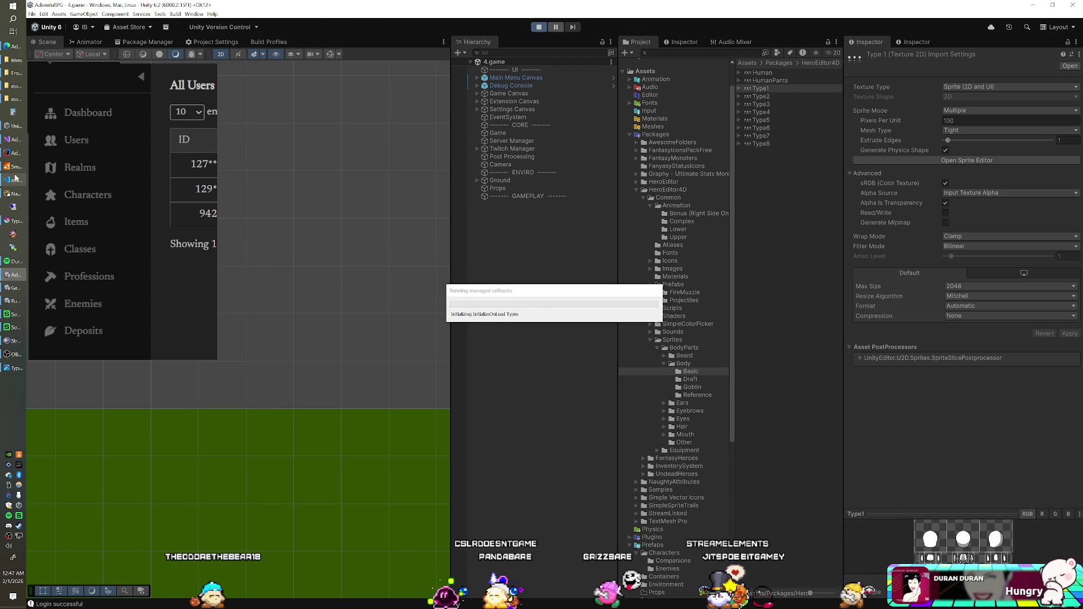
{"action": "left_click", "coordinate": [7, 167]}
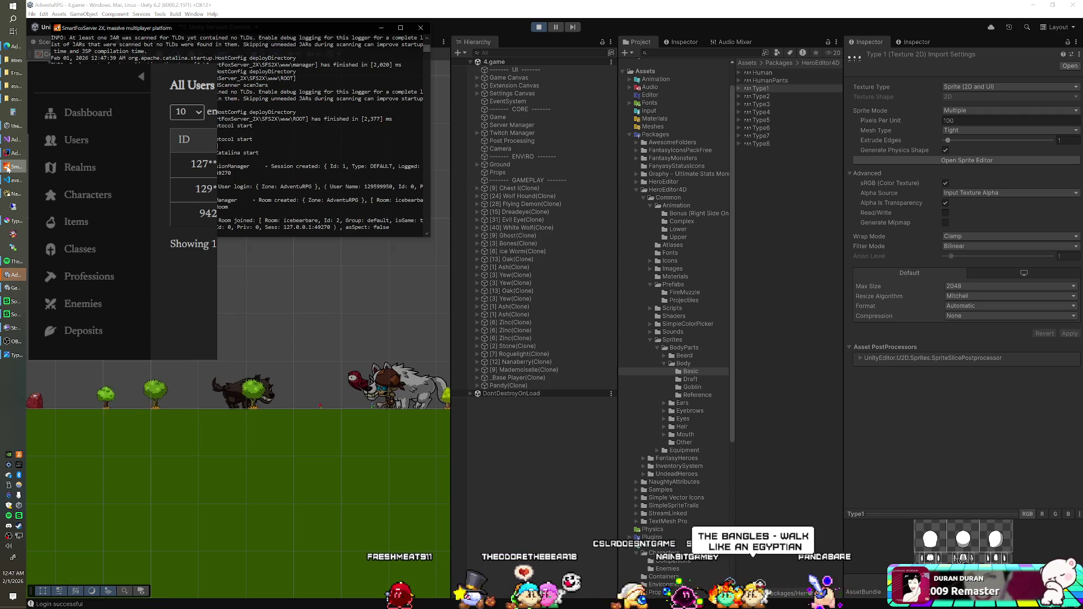
{"action": "key", "text": "alt+Tab"}
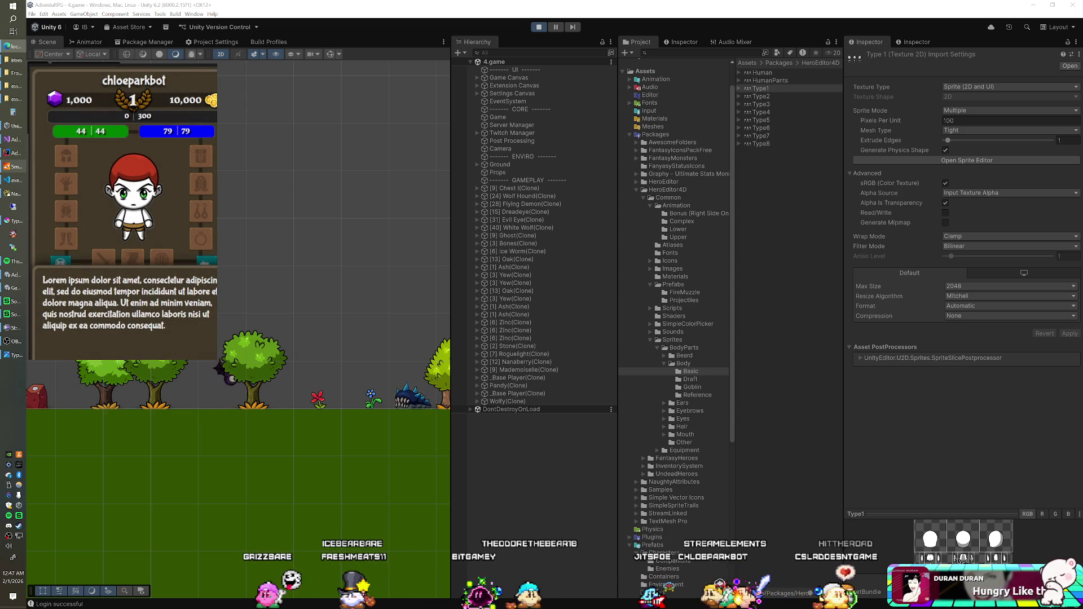
Step: Try the middle, darkest, middle, then lightest skin-tone toggles on the avatar
{"action": "left_click", "coordinate": [135, 336]}
{"action": "left_click", "coordinate": [178, 335]}
{"action": "left_click", "coordinate": [133, 333]}
{"action": "left_click", "coordinate": [72, 333]}
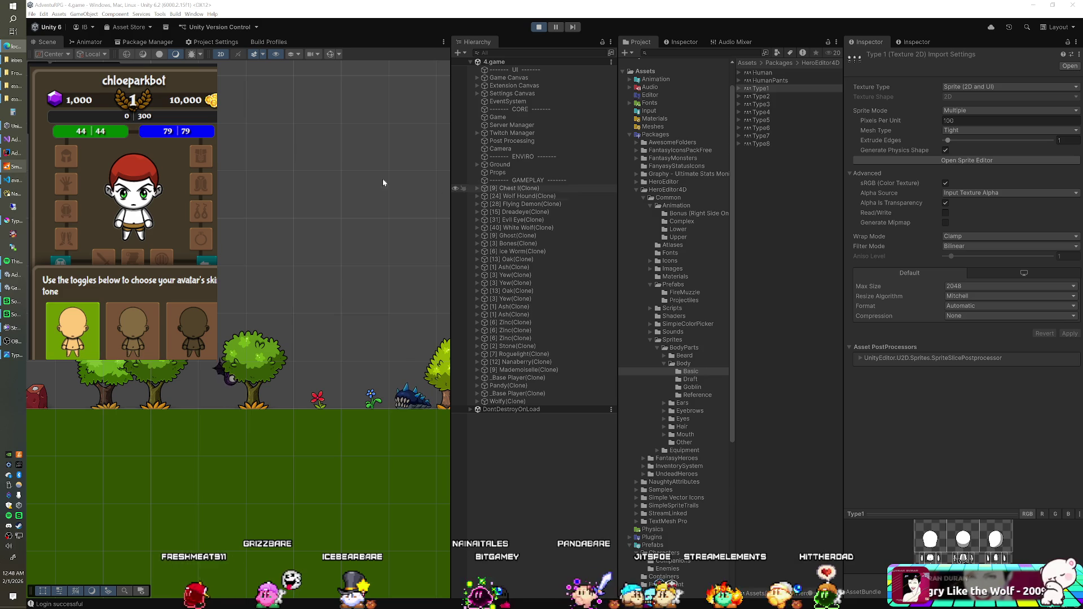
Step: Read the server log's null skintone error, then return to the server code in IntelliJ
{"action": "left_click", "coordinate": [7, 167]}
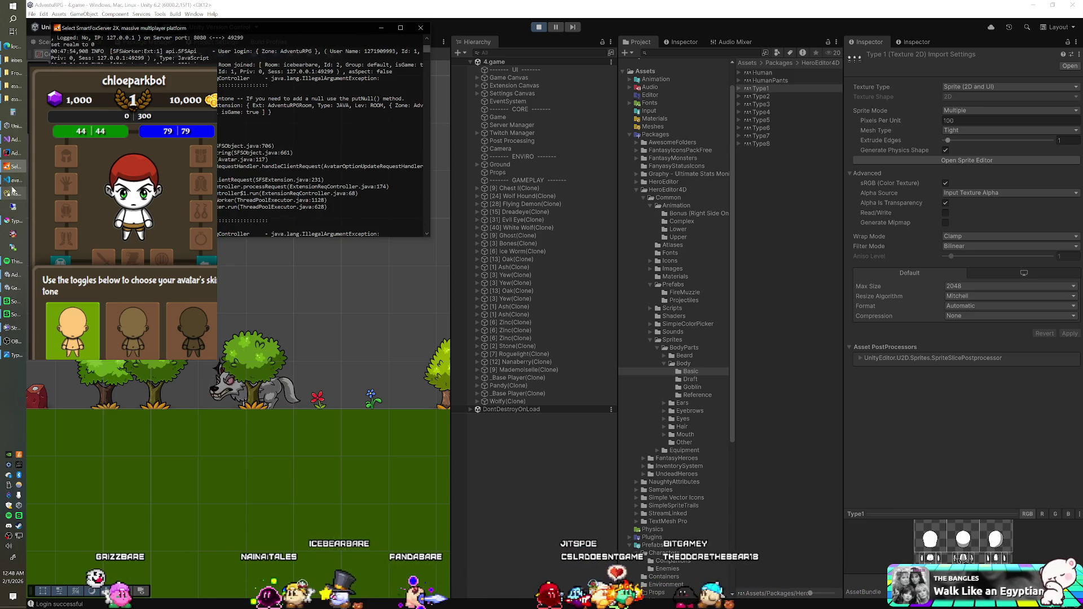
{"action": "left_click", "coordinate": [13, 154]}
{"action": "scroll", "coordinate": [847, 311], "scroll_direction": "down", "scroll_amount": 20}
{"action": "scroll", "coordinate": [846, 310], "scroll_direction": "up", "scroll_amount": 20}
{"action": "scroll", "coordinate": [846, 338], "scroll_direction": "up", "scroll_amount": 15}
Step: Compare the skintone line in Avatar.java's ToSFSObject against the server's error
{"action": "scroll", "coordinate": [846, 339], "scroll_direction": "up", "scroll_amount": 15}
{"action": "scroll", "coordinate": [846, 339], "scroll_direction": "up", "scroll_amount": 1}
{"action": "left_click", "coordinate": [815, 270]}
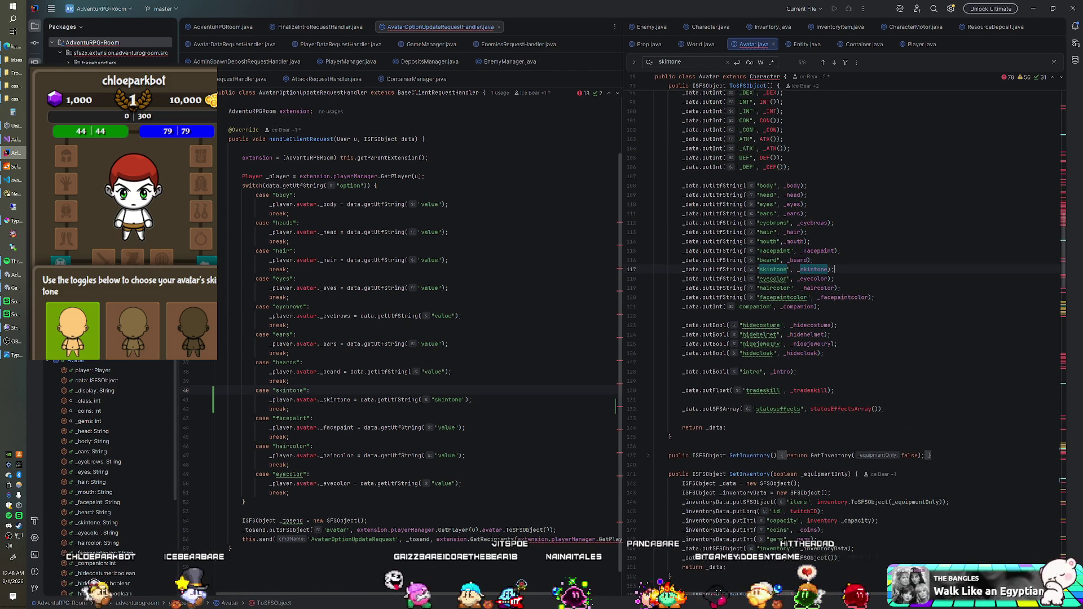
{"action": "left_click", "coordinate": [6, 167]}
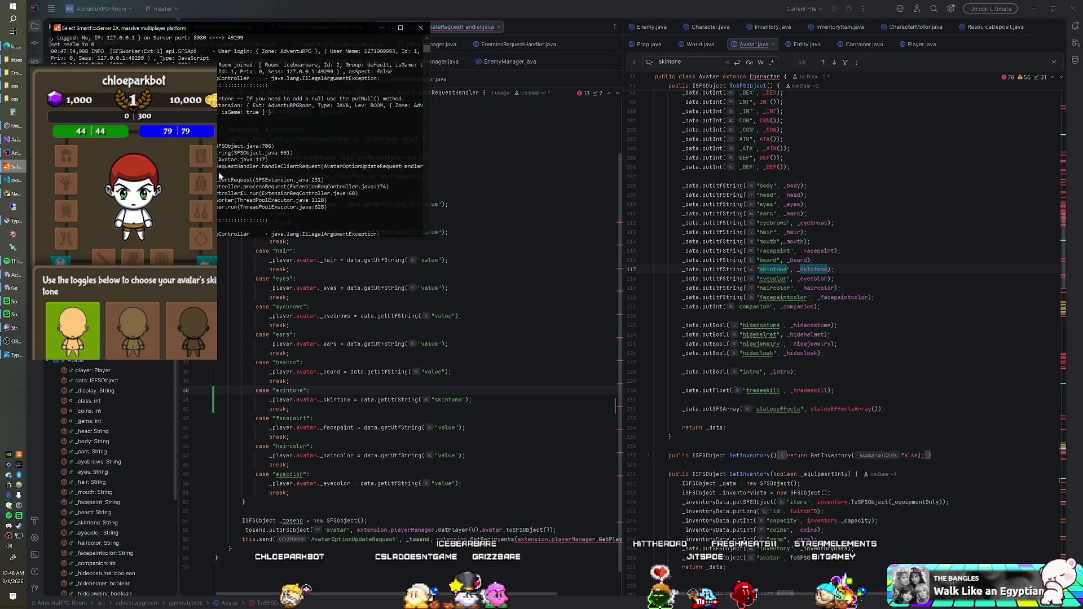
{"action": "left_click", "coordinate": [835, 223]}
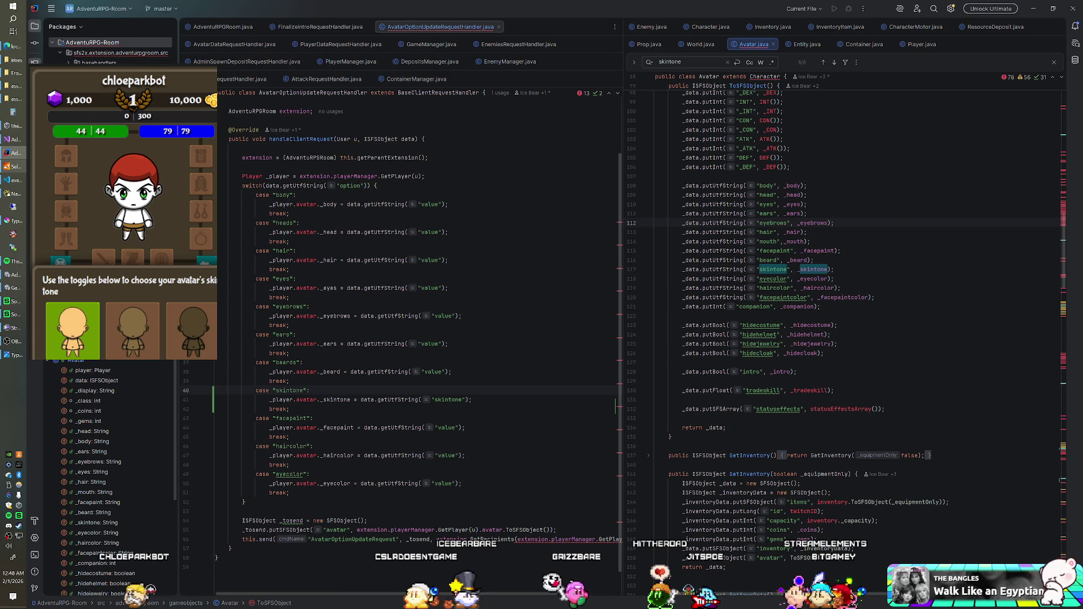
Step: Review Avatar.java's field declarations and bring up Navicat's advrpg table list
{"action": "scroll", "coordinate": [847, 311], "scroll_direction": "up", "scroll_amount": 15}
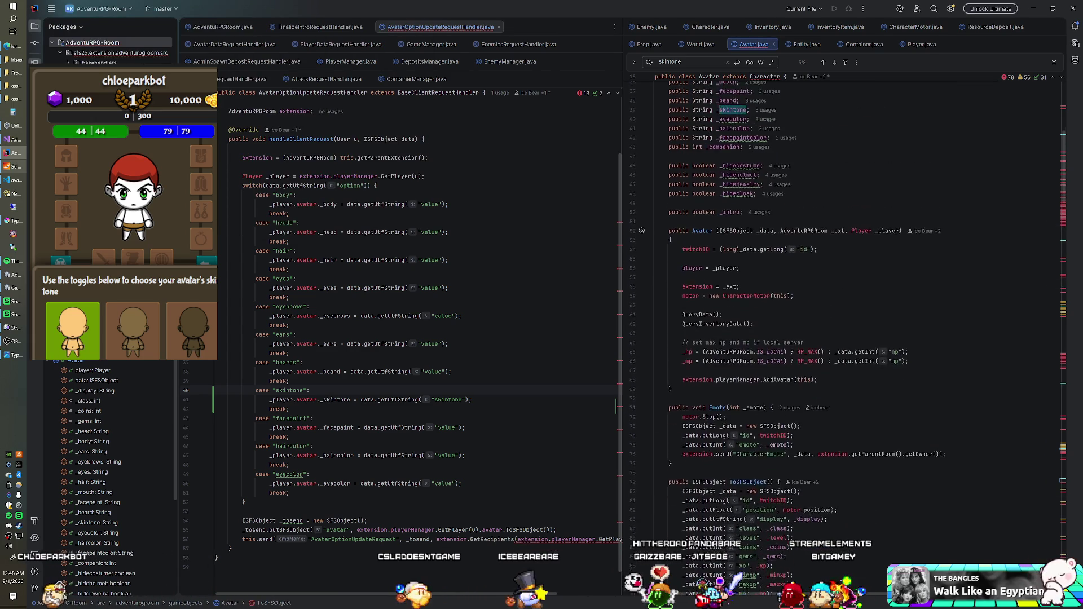
{"action": "scroll", "coordinate": [847, 310], "scroll_direction": "up", "scroll_amount": 3}
{"action": "left_click", "coordinate": [9, 194]}
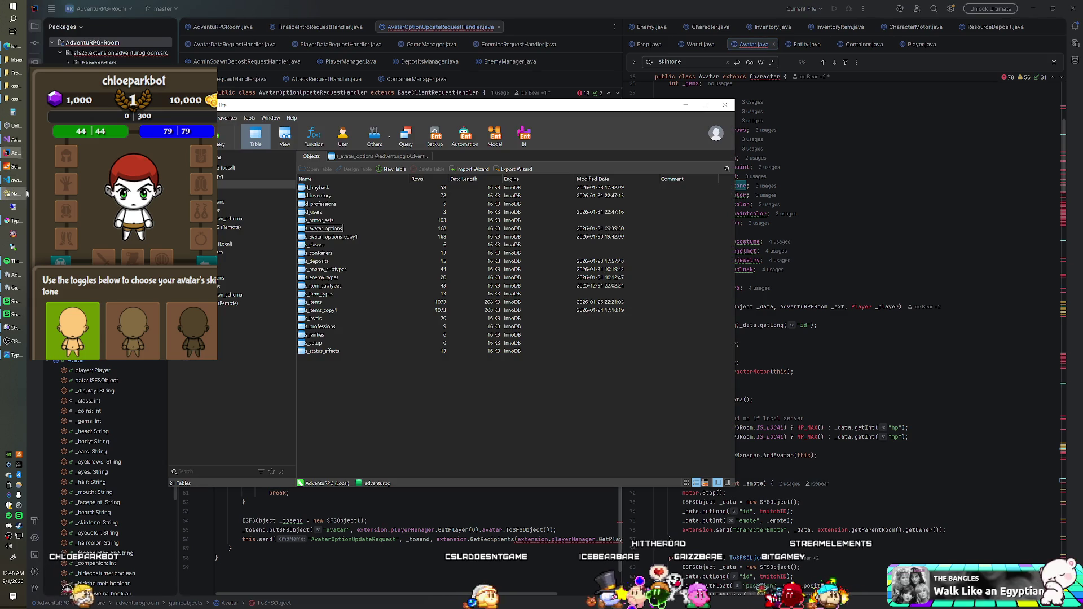
Step: Inspect the three users' stored skintone colours in the d_users table, then leave Navicat
{"action": "left_click", "coordinate": [320, 229]}
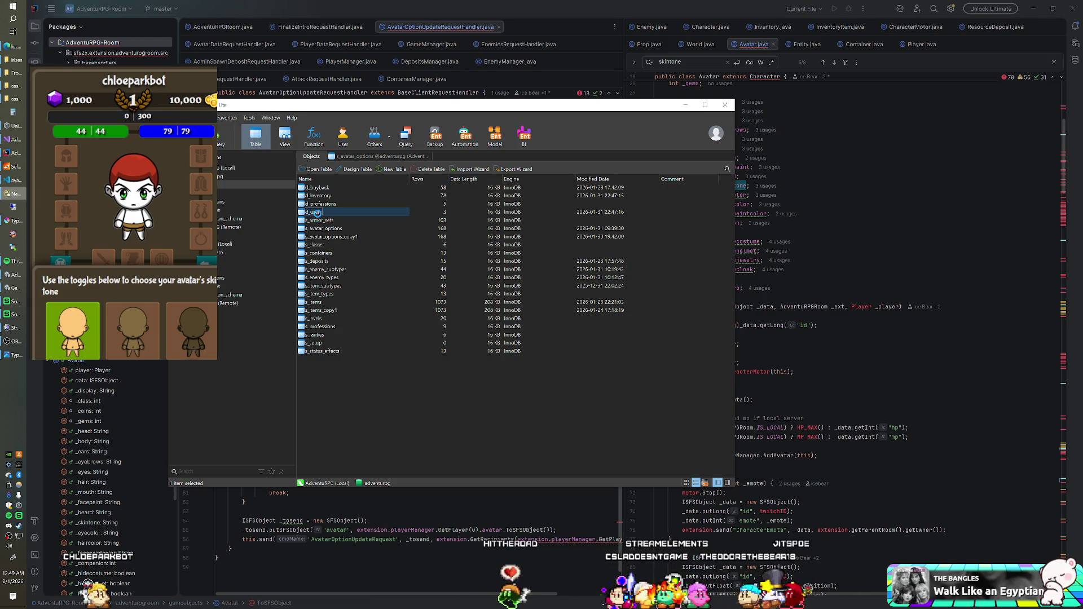
{"action": "left_click", "coordinate": [671, 463]}
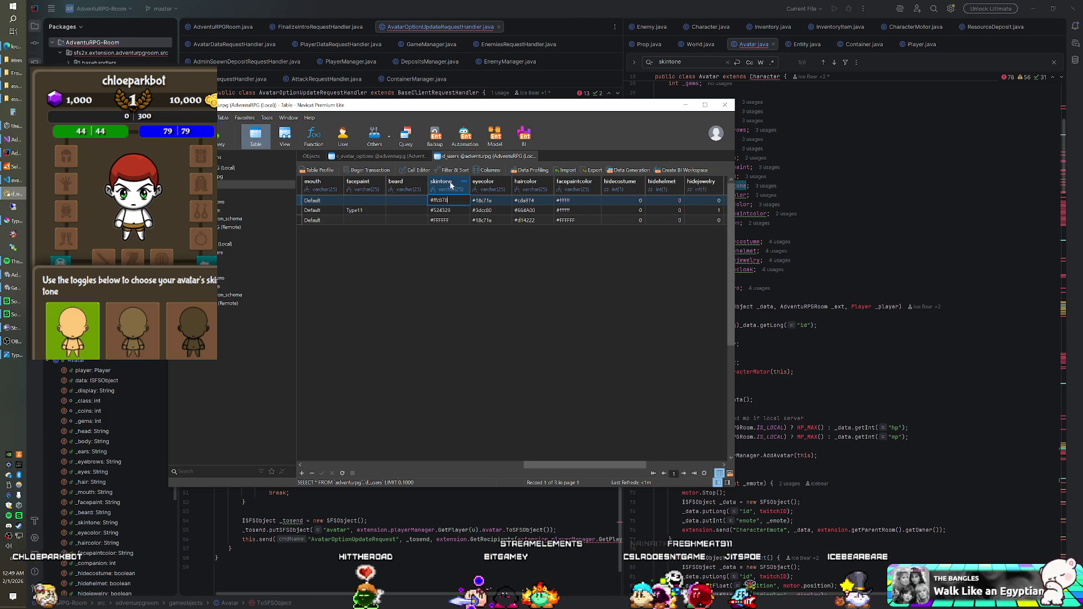
{"action": "key", "text": "alt+Tab"}
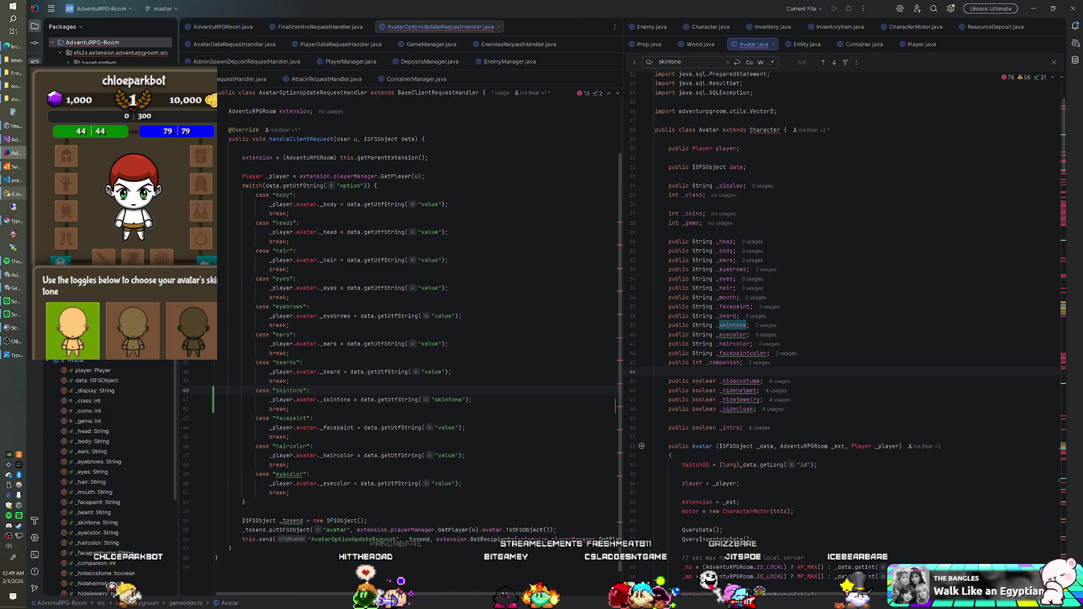
Step: Scroll Avatar.java from QueryData down to SaveData's UPDATE statement writing skintone to users
{"action": "scroll", "coordinate": [847, 316], "scroll_direction": "down", "scroll_amount": 3}
{"action": "scroll", "coordinate": [846, 316], "scroll_direction": "down", "scroll_amount": 13}
{"action": "scroll", "coordinate": [847, 316], "scroll_direction": "down", "scroll_amount": 9}
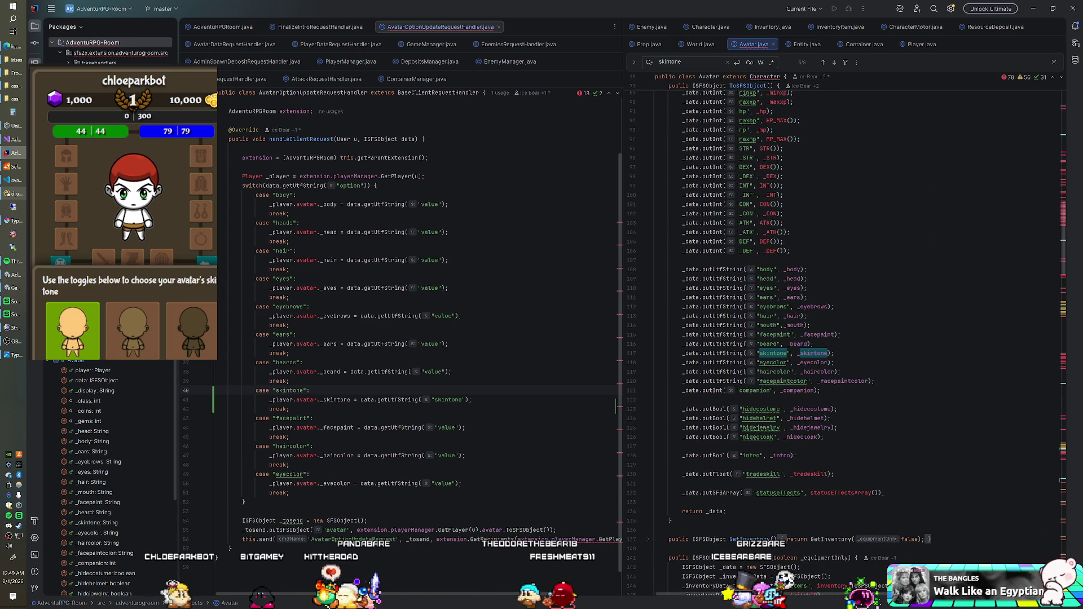
{"action": "scroll", "coordinate": [847, 316], "scroll_direction": "down", "scroll_amount": 11}
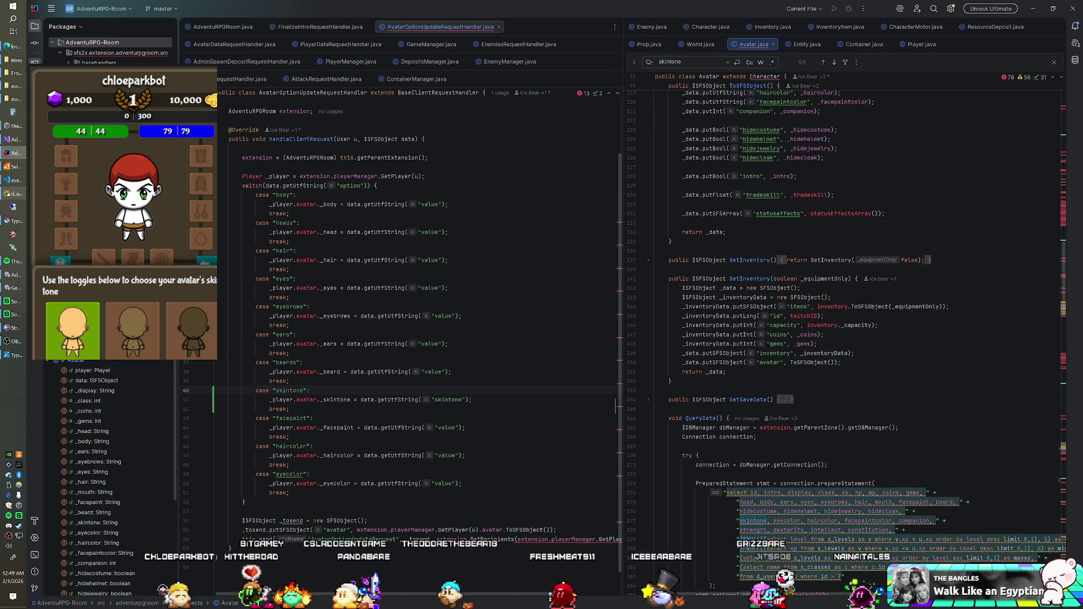
{"action": "scroll", "coordinate": [846, 317], "scroll_direction": "down", "scroll_amount": 4}
{"action": "scroll", "coordinate": [847, 339], "scroll_direction": "down", "scroll_amount": 4}
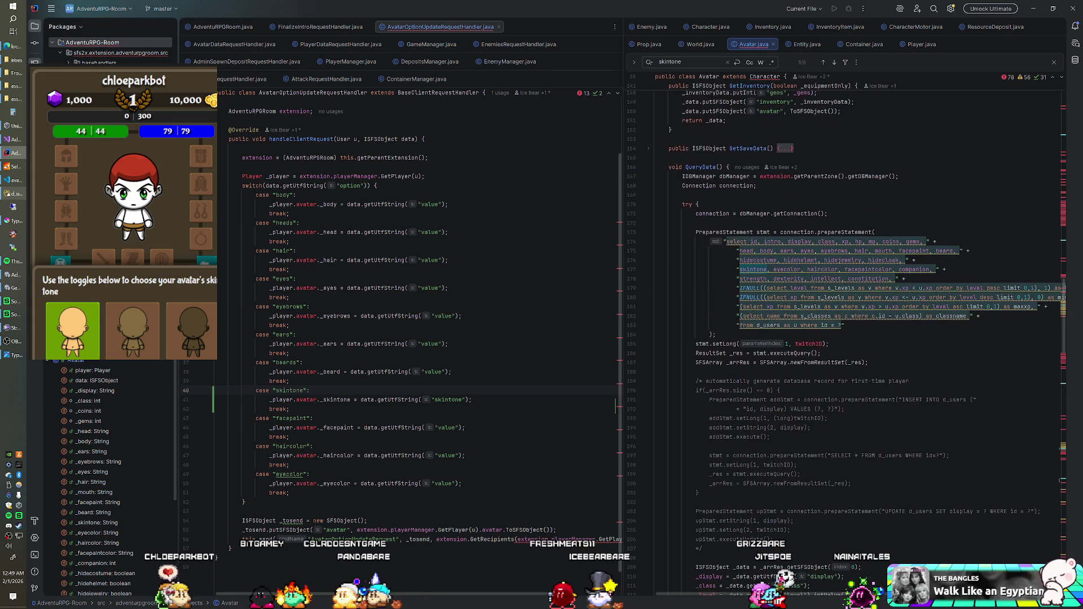
{"action": "scroll", "coordinate": [846, 338], "scroll_direction": "down", "scroll_amount": 2}
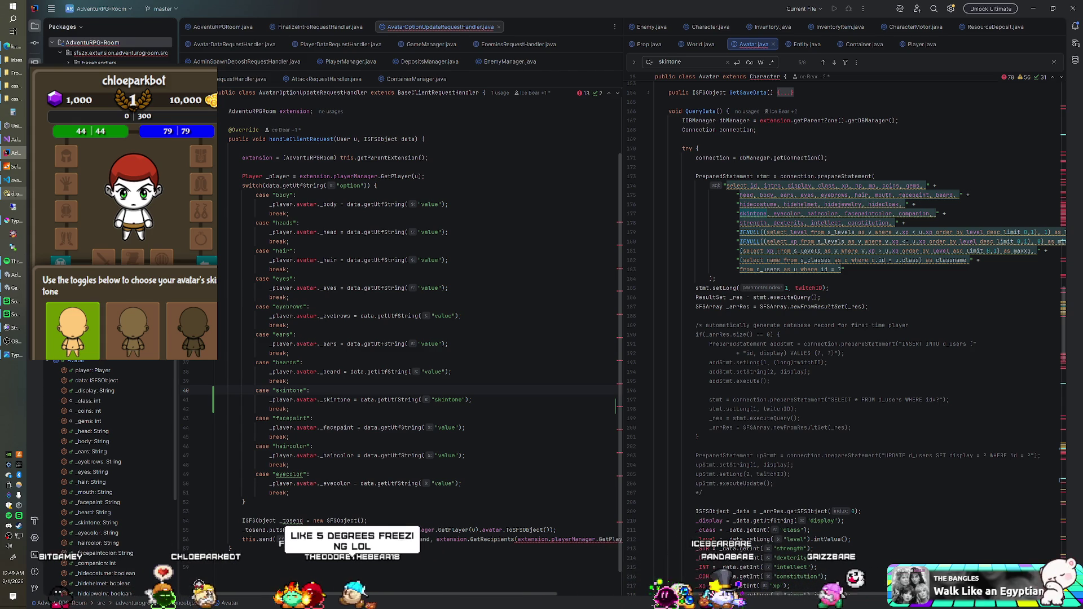
{"action": "scroll", "coordinate": [847, 338], "scroll_direction": "down", "scroll_amount": 12}
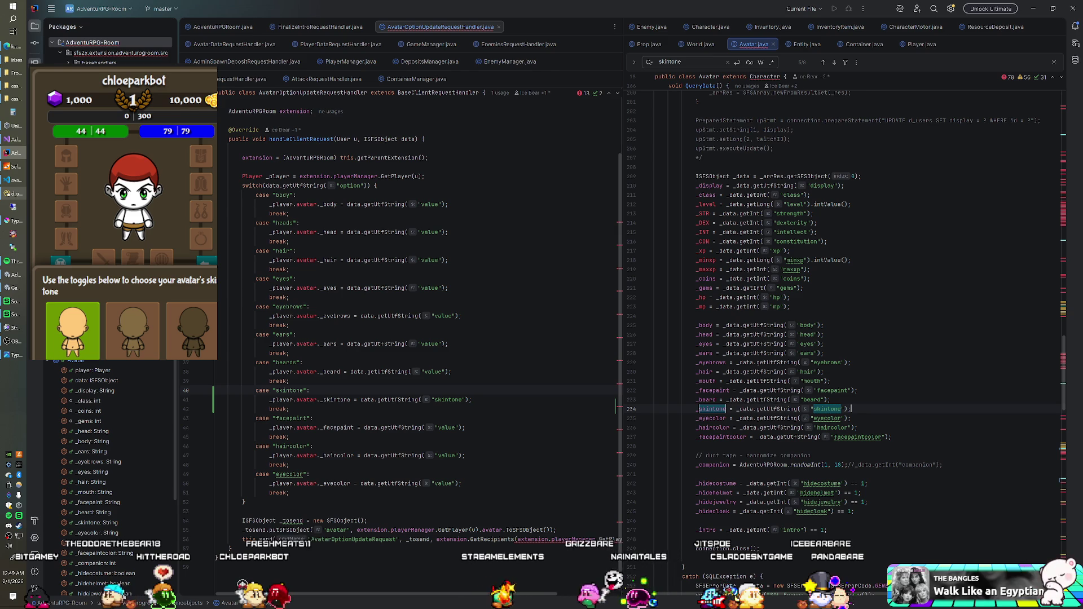
{"action": "scroll", "coordinate": [846, 338], "scroll_direction": "down", "scroll_amount": 10}
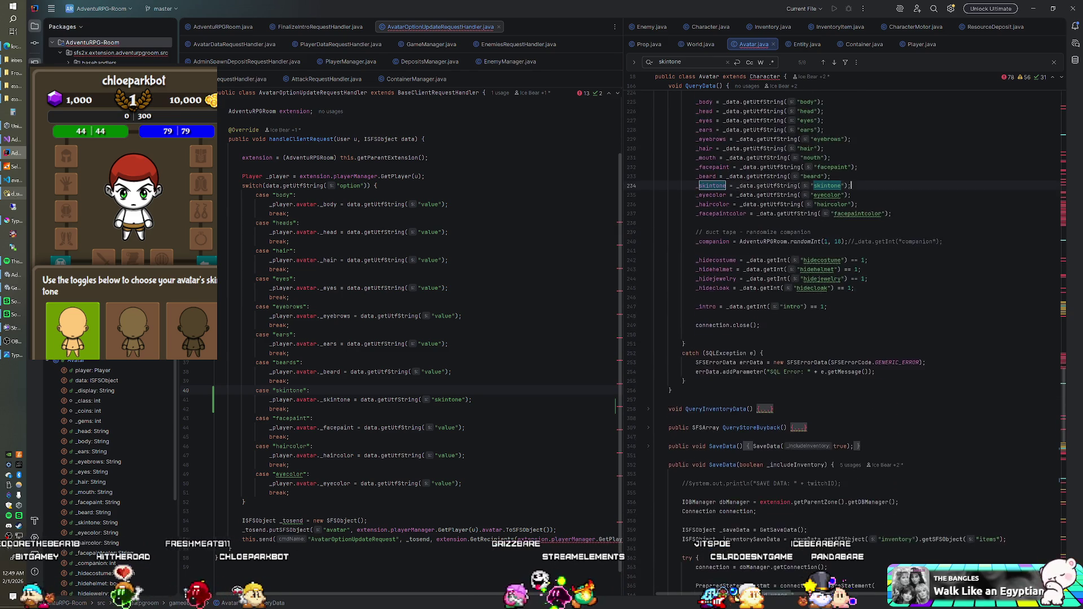
{"action": "scroll", "coordinate": [846, 339], "scroll_direction": "down", "scroll_amount": 10}
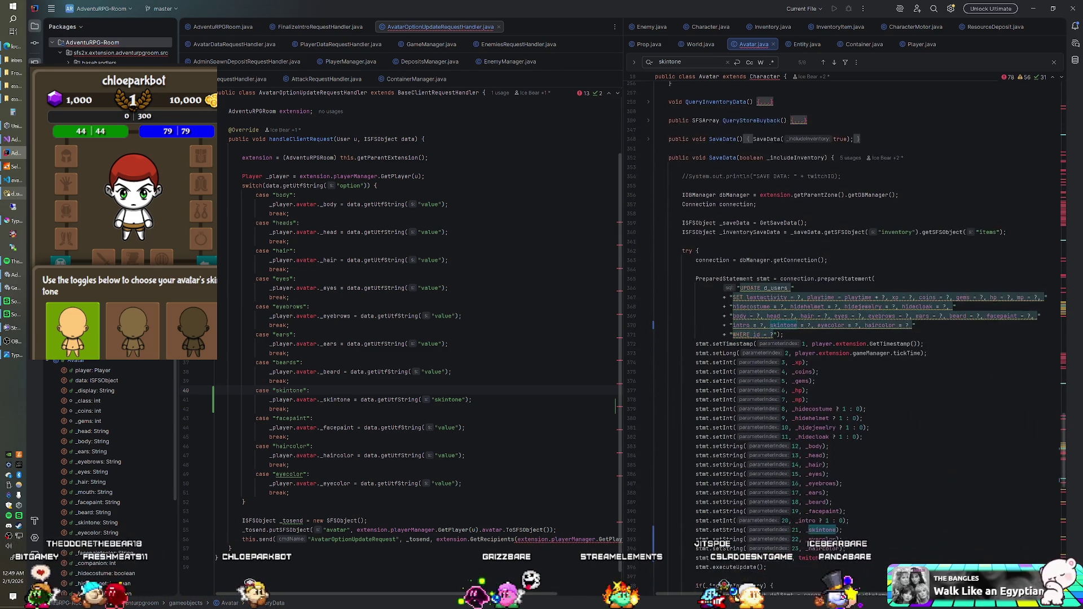
{"action": "scroll", "coordinate": [847, 339], "scroll_direction": "down", "scroll_amount": 1}
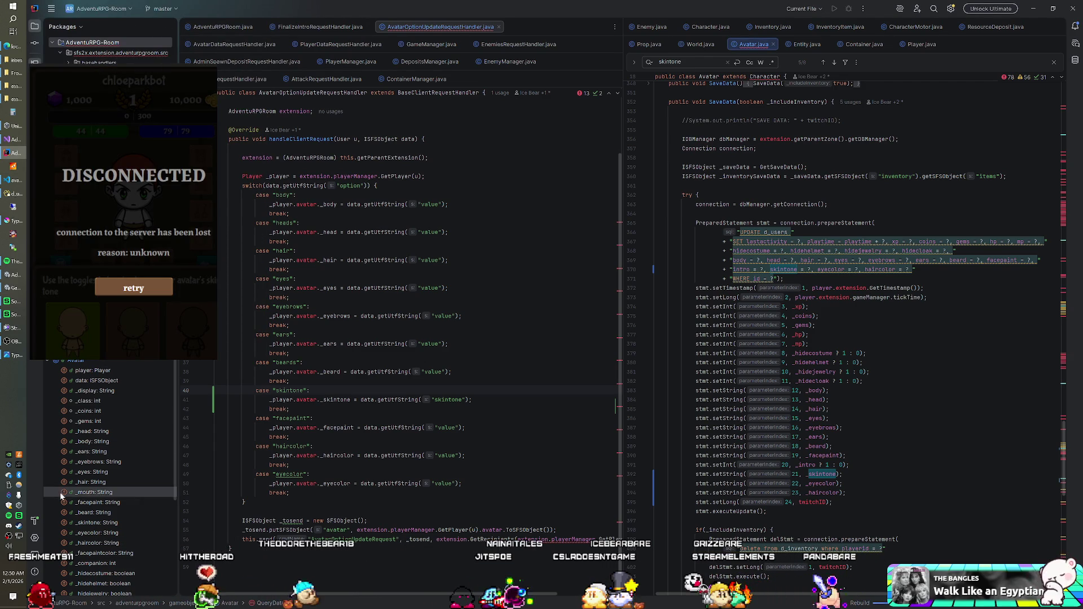
Step: Build the AdventuRPG-Room artifact, restart the SmartFoxServer console, and move to Unity
{"action": "left_click", "coordinate": [35, 520]}
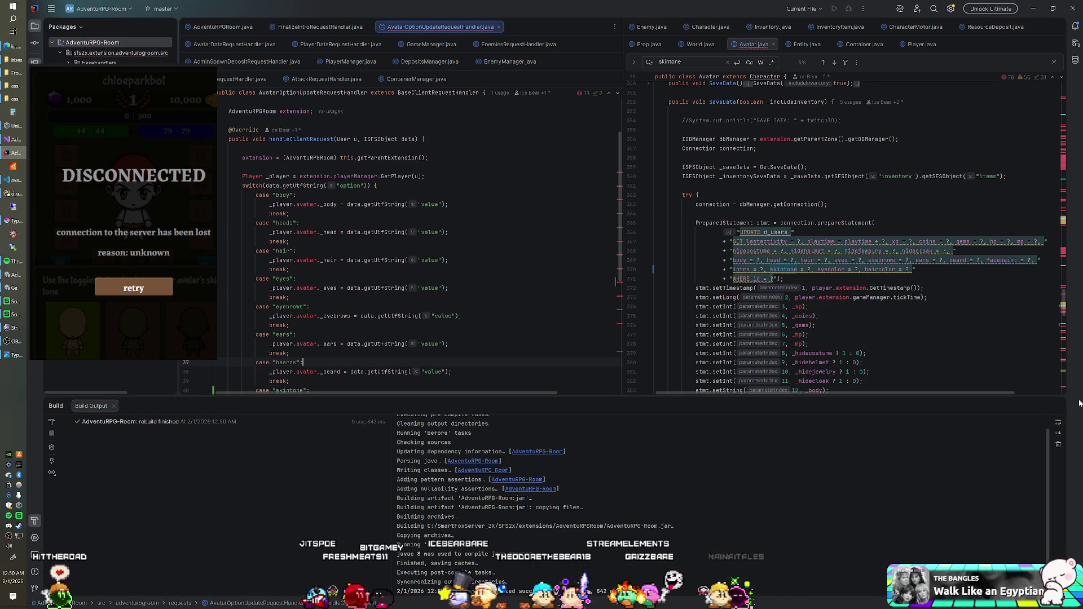
{"action": "left_click", "coordinate": [1053, 406]}
{"action": "left_click", "coordinate": [863, 362]}
{"action": "scroll", "coordinate": [863, 339], "scroll_direction": "up", "scroll_amount": 14}
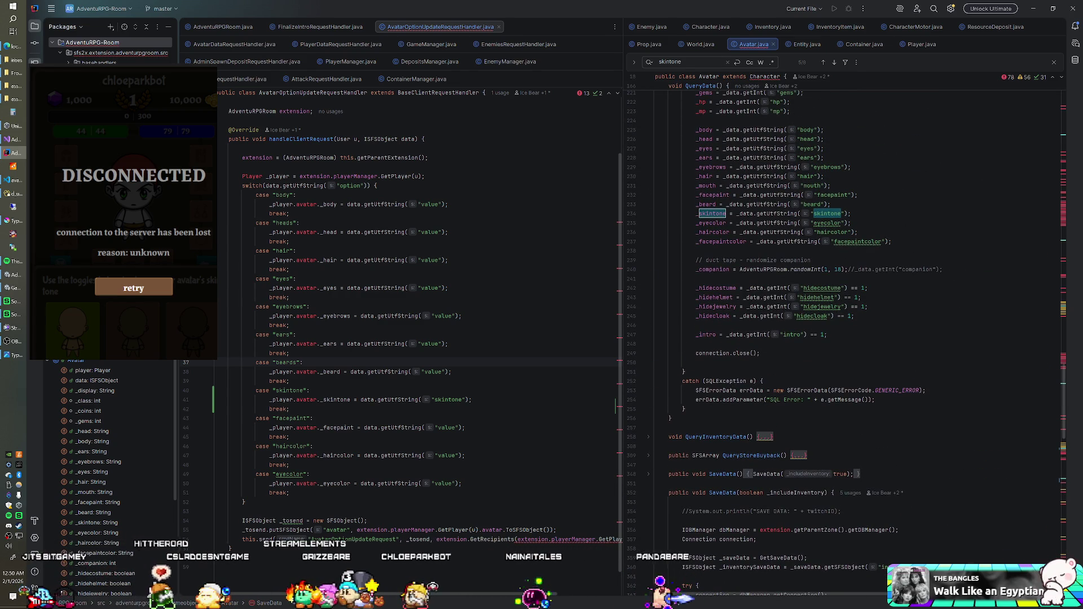
{"action": "left_click", "coordinate": [14, 166]}
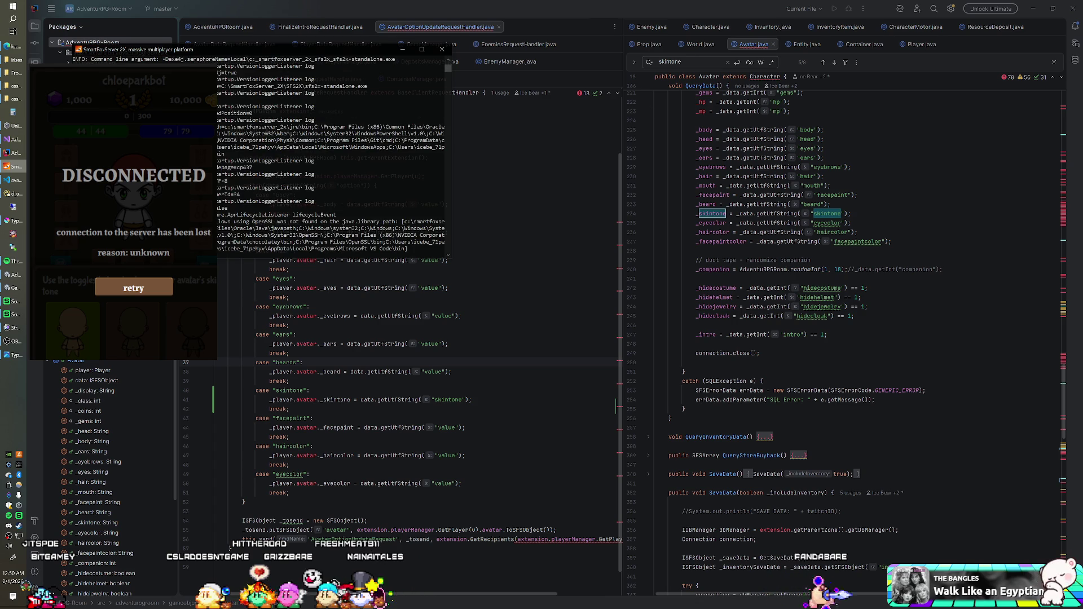
{"action": "left_click", "coordinate": [14, 288]}
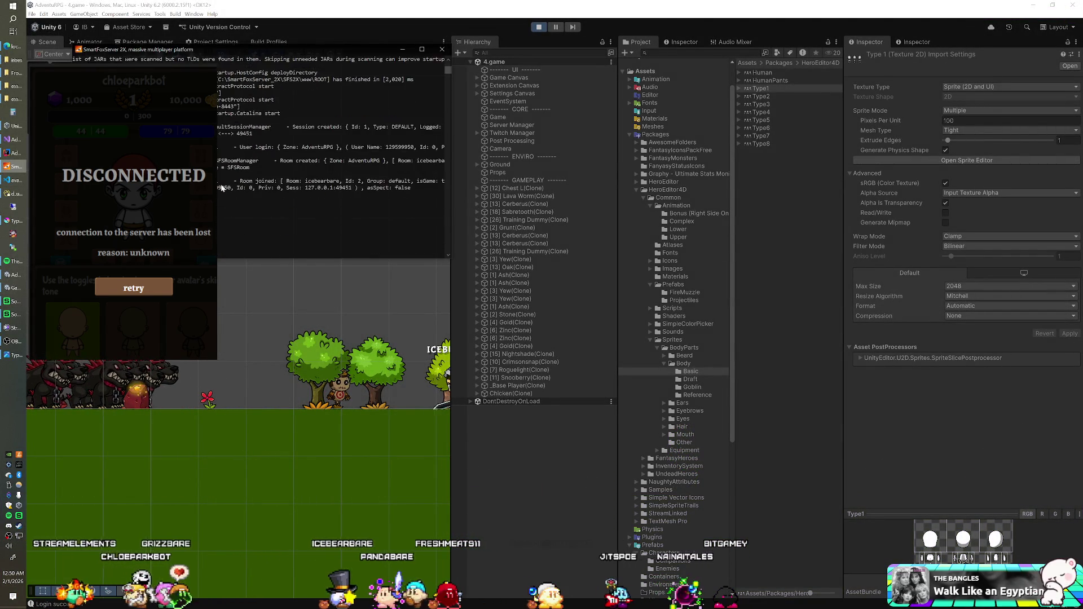
Step: Pick the middle skin tone in the game and note the server's null skintone IllegalArgumentException
{"action": "scroll", "coordinate": [223, 188], "scroll_direction": "down", "scroll_amount": 1}
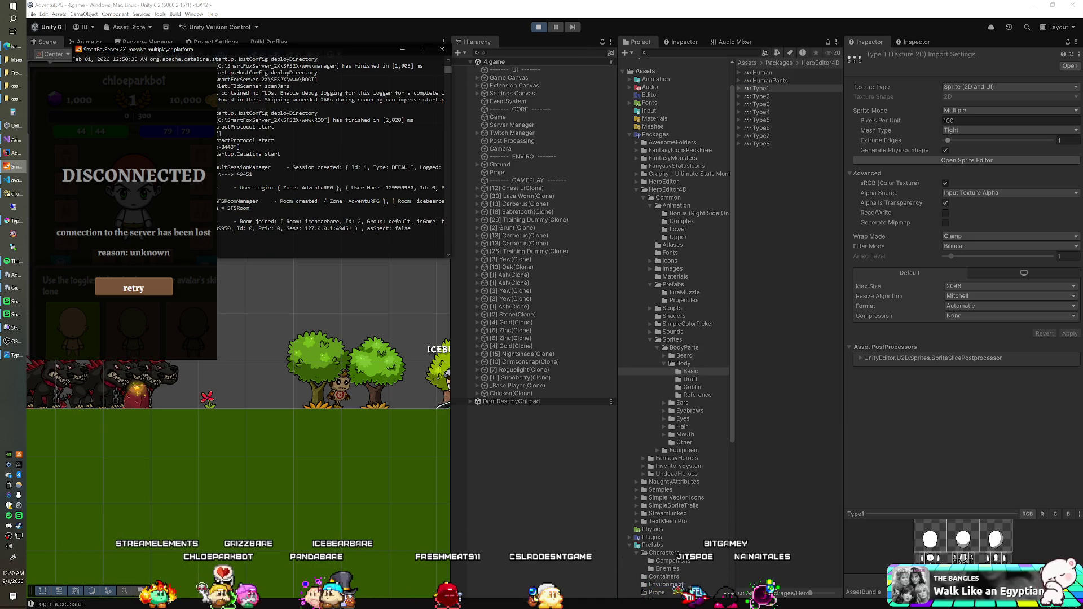
{"action": "key", "text": "alt+Tab"}
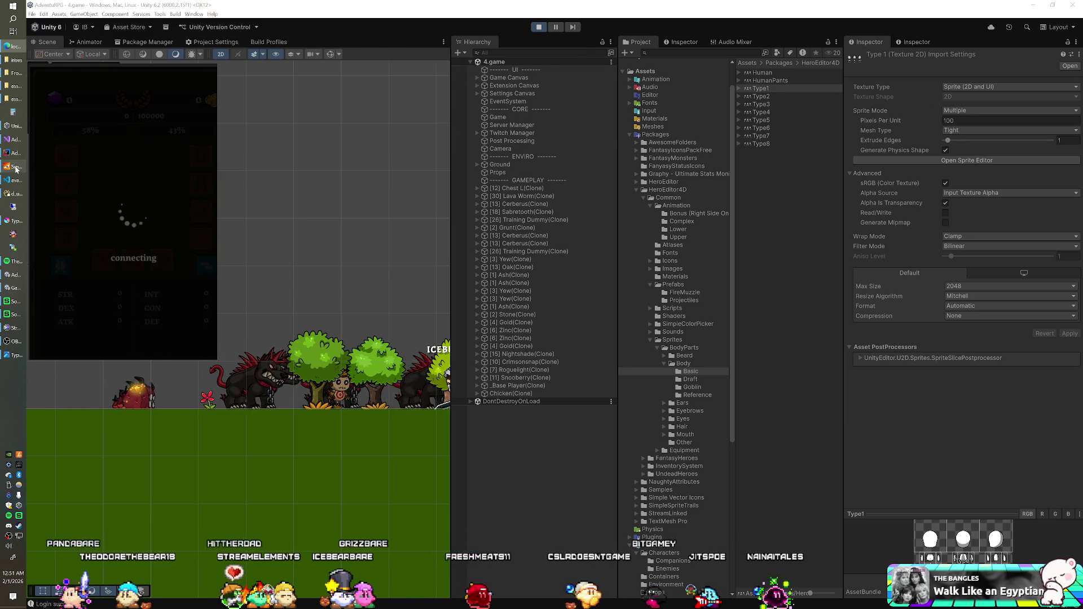
{"action": "key", "text": "alt+Tab"}
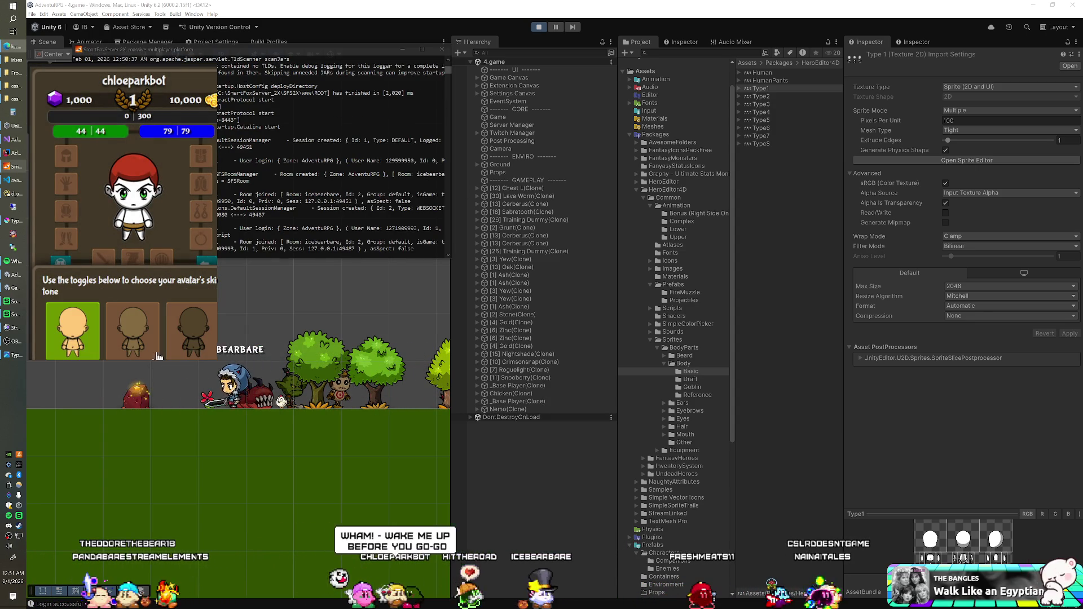
{"action": "left_click", "coordinate": [152, 351]}
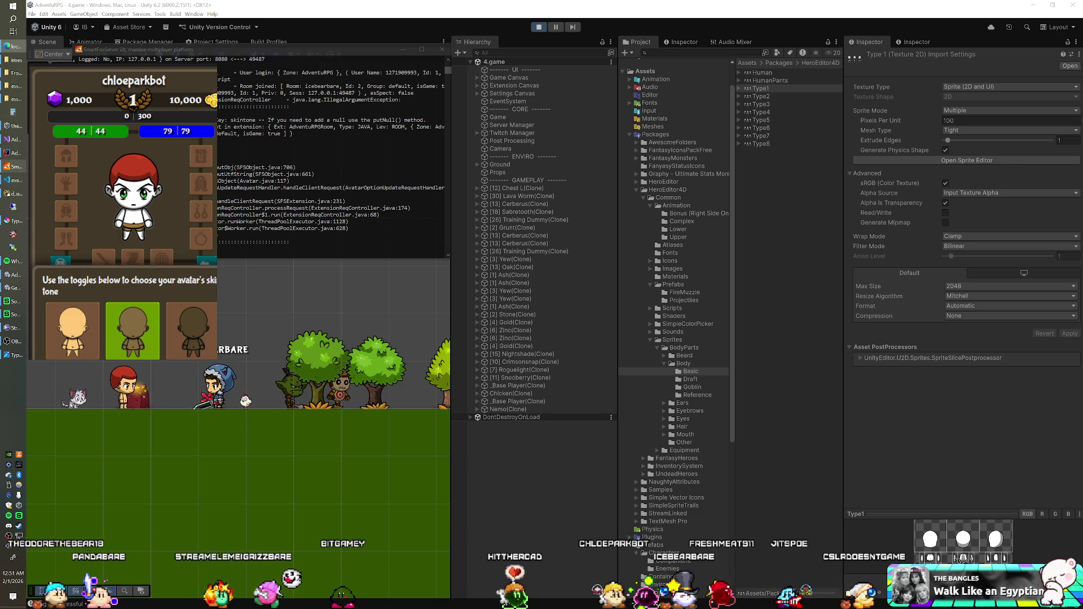
{"action": "left_click", "coordinate": [14, 154]}
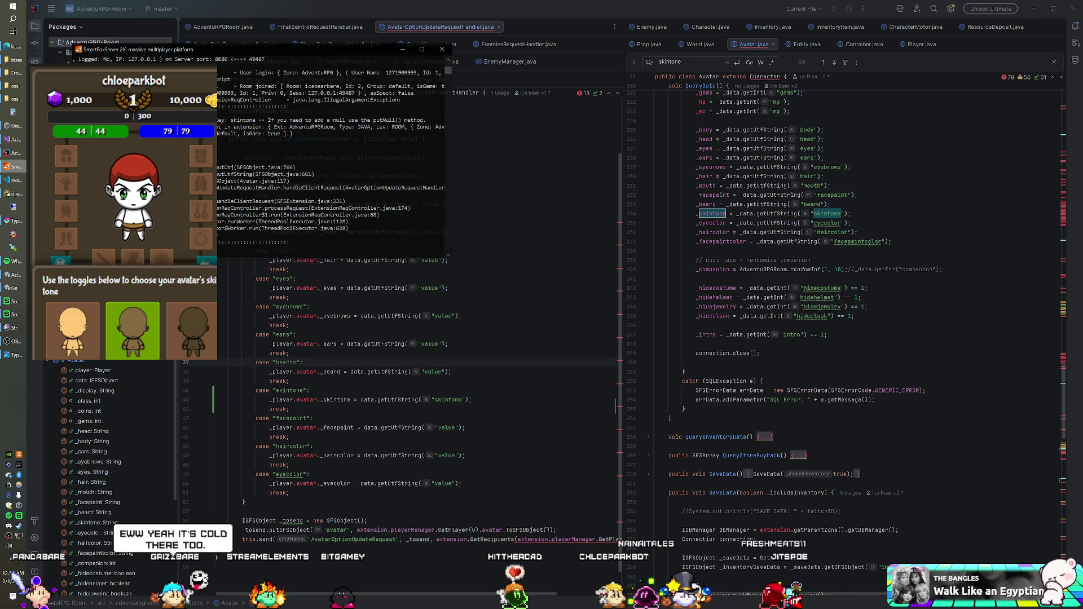
Step: Change line 41's skintones case to read the 'value' key instead of 'skintone'
{"action": "left_click", "coordinate": [8, 157]}
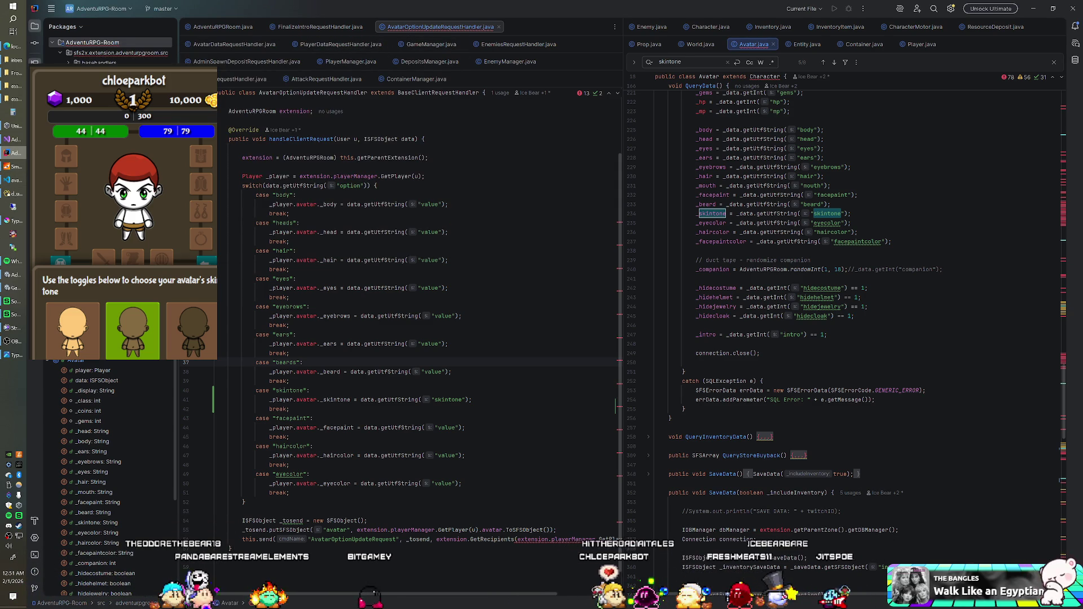
{"action": "scroll", "coordinate": [417, 311], "scroll_direction": "down", "scroll_amount": 1}
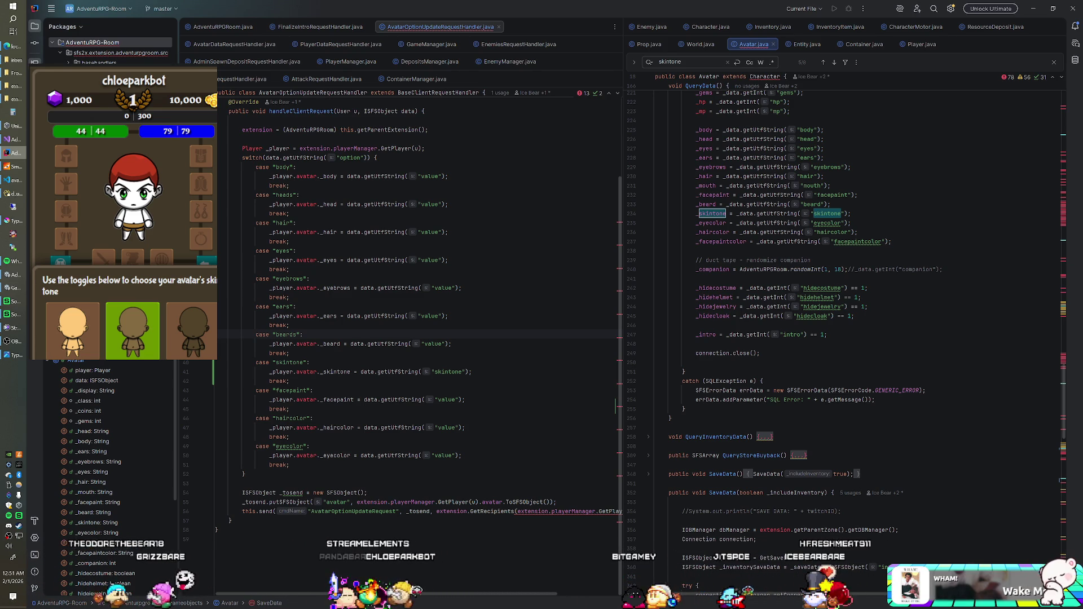
{"action": "double_click", "coordinate": [449, 371]}
{"action": "type", "text": "value"}
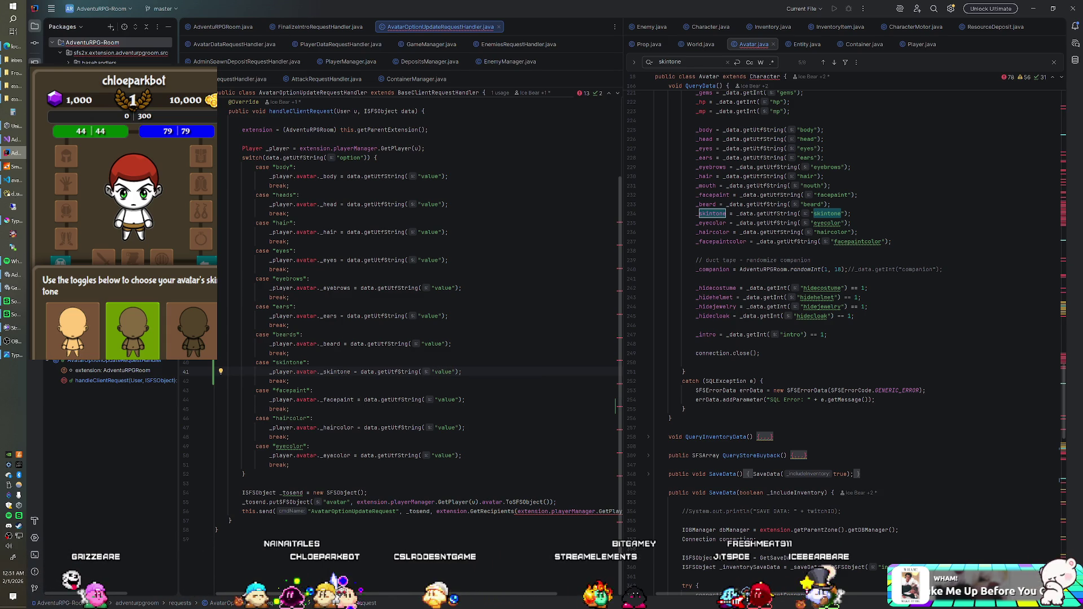
Step: Stop the SmartFoxServer console and check the admin All Users page in the browser
{"action": "left_click", "coordinate": [9, 168]}
{"action": "left_click", "coordinate": [442, 49]}
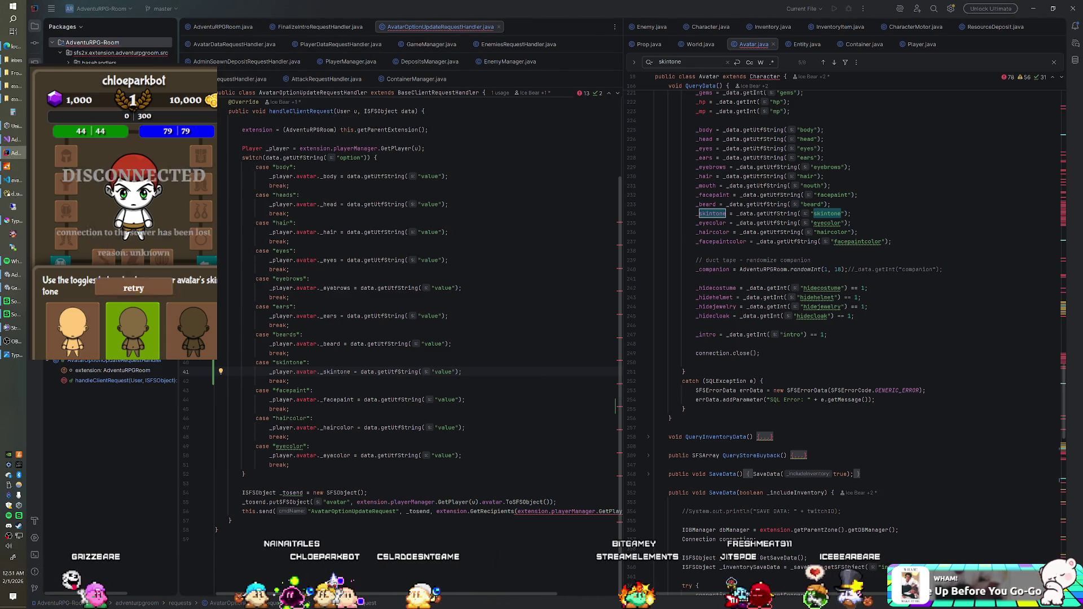
{"action": "right_click", "coordinate": [82, 43]}
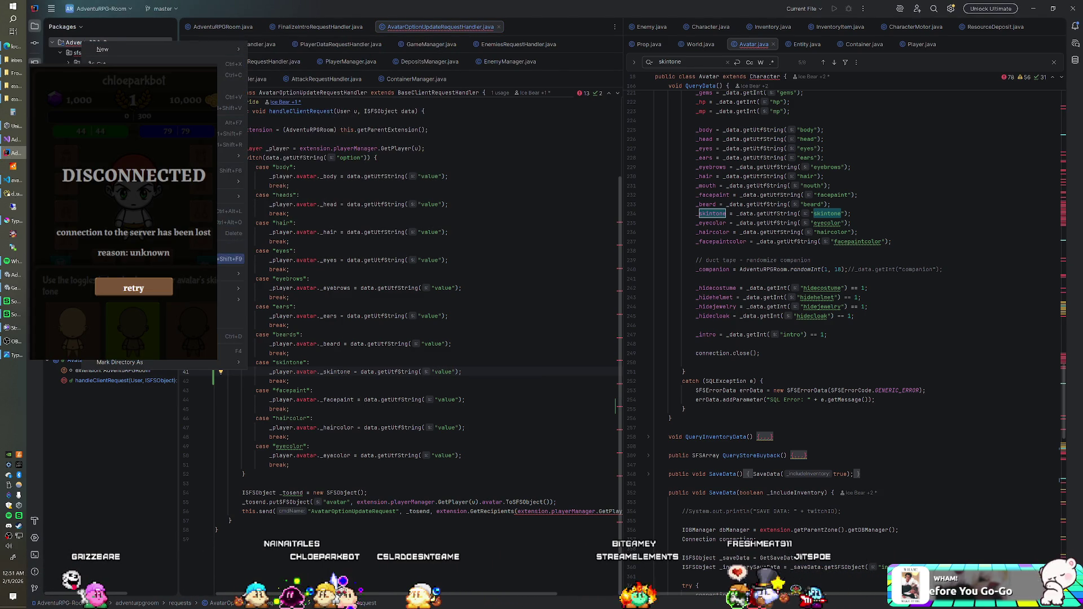
{"action": "left_click", "coordinate": [450, 372]}
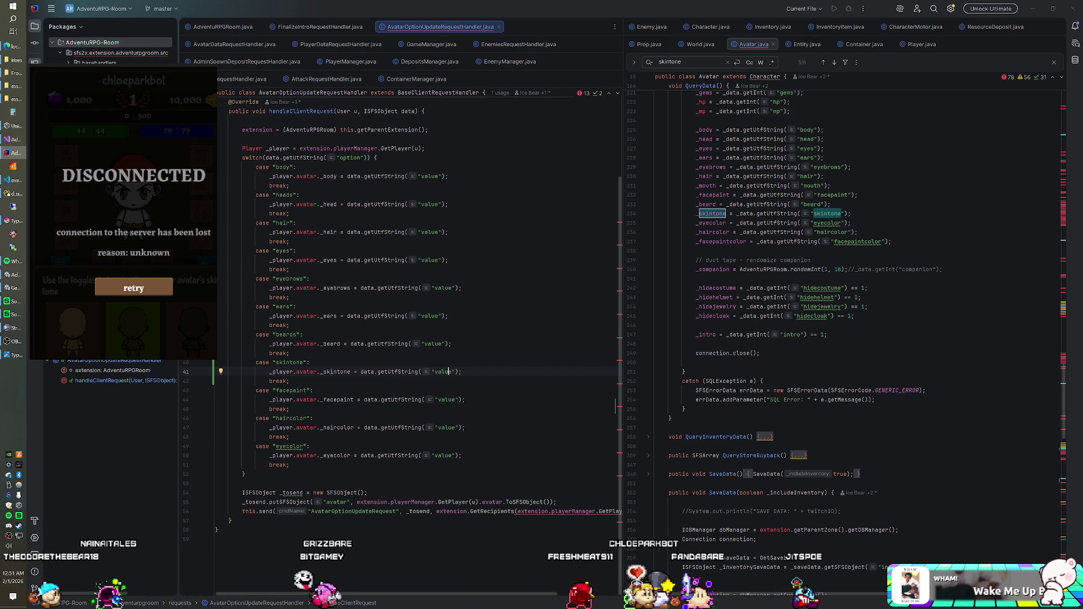
{"action": "key", "text": "alt+Tab"}
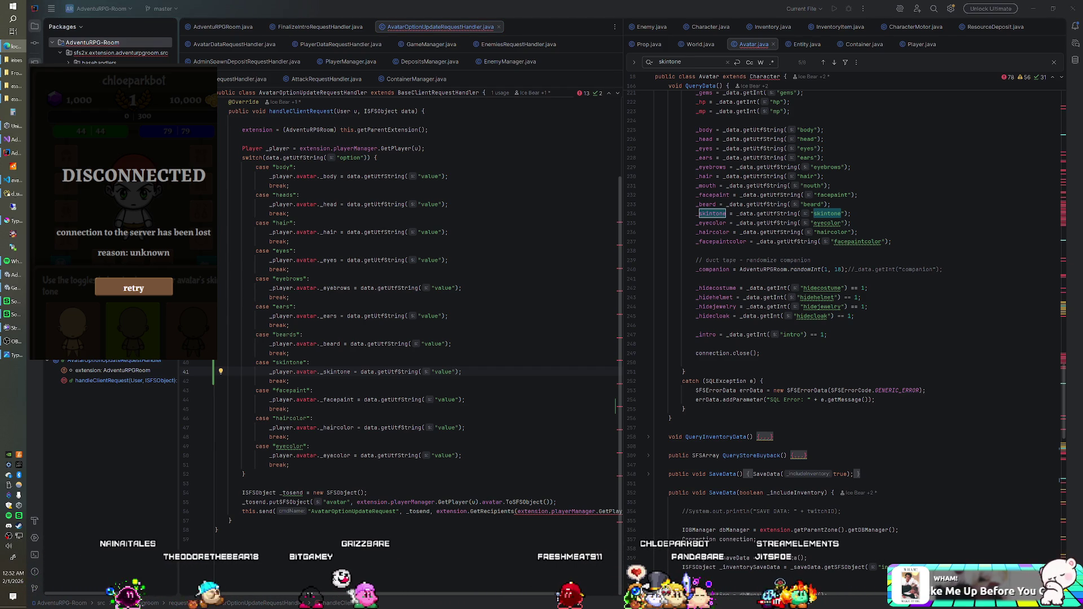
{"action": "key", "text": "ctrl+Tab"}
{"action": "key", "text": "alt+Tab"}
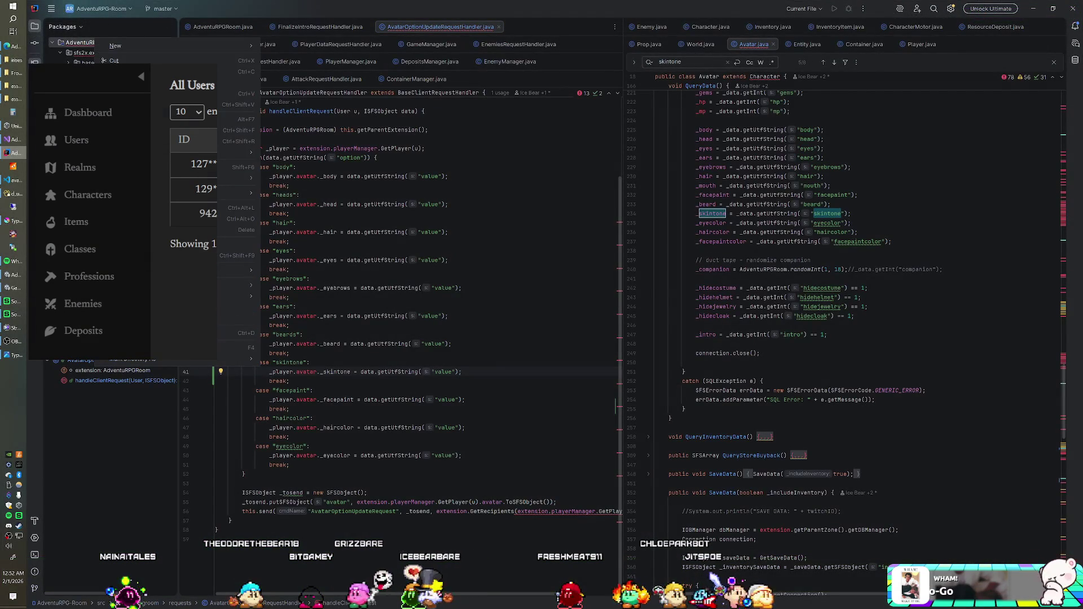
Step: Relaunch SmartFoxServer 2X from the taskbar so the updated extension boots
{"action": "left_click", "coordinate": [450, 372]}
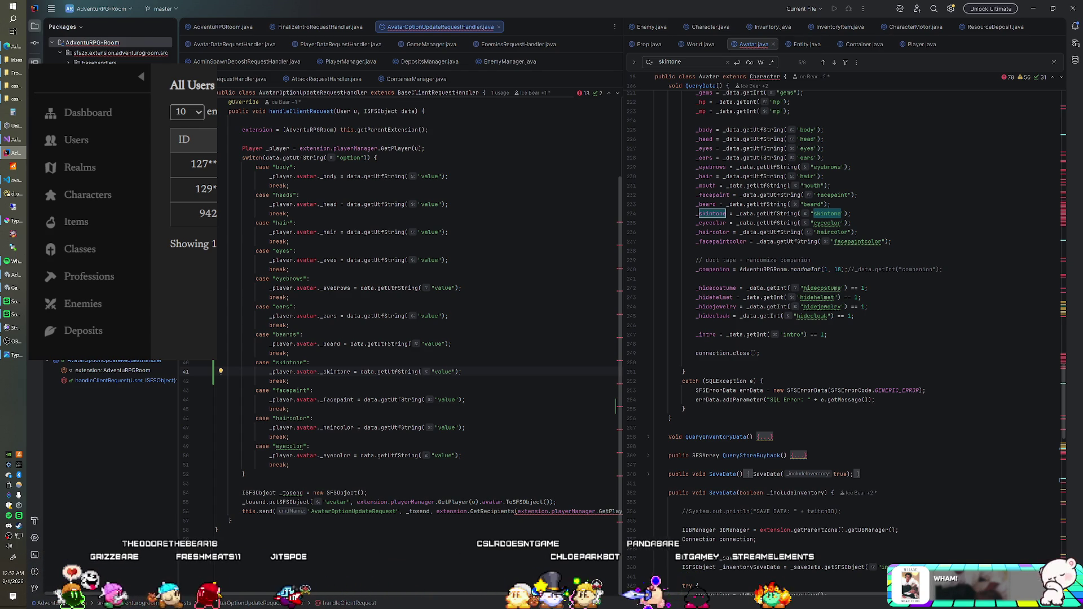
{"action": "left_click", "coordinate": [17, 167]}
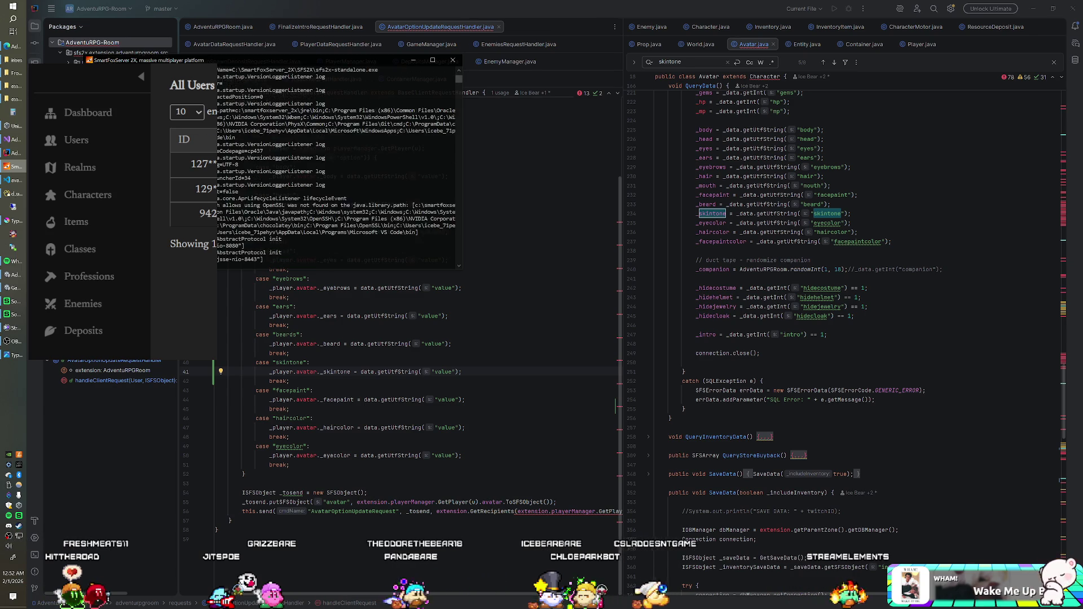
Step: Return to the reconnected game in Unity and pick the middle, medium skin tone for the avatar
{"action": "left_click", "coordinate": [14, 288]}
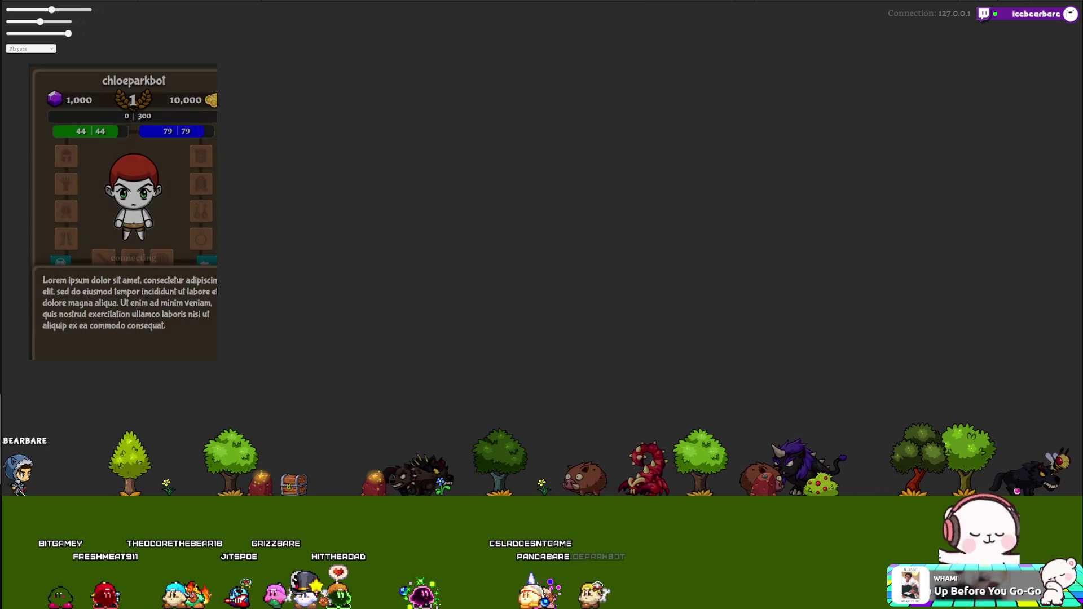
{"action": "left_click", "coordinate": [133, 328]}
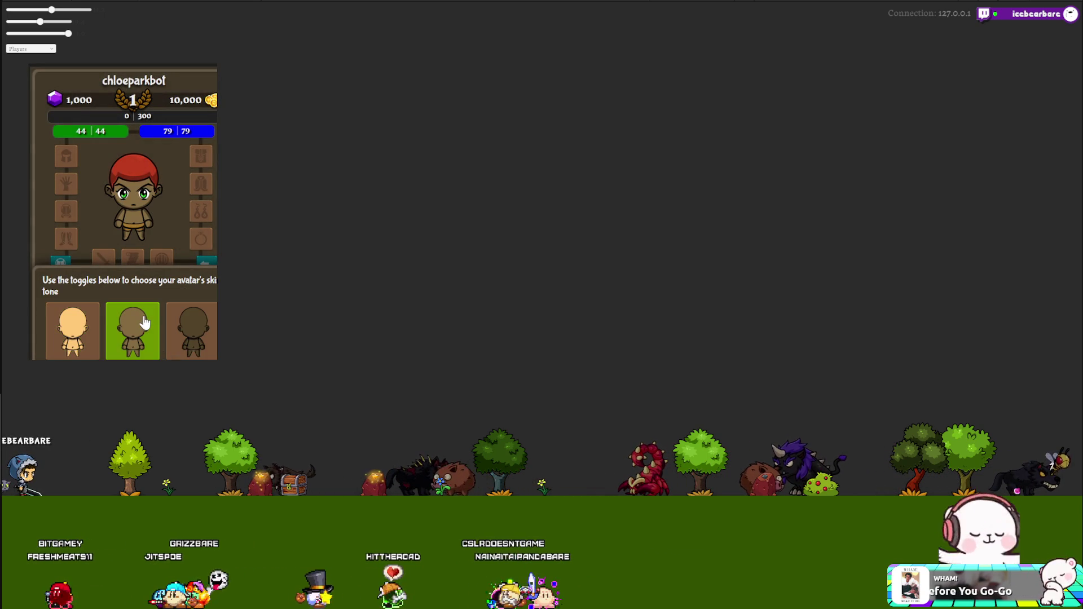
Step: Cycle the avatar repeatedly through dark, light and medium skin tones, checking each update
{"action": "left_click", "coordinate": [185, 326]}
{"action": "left_click", "coordinate": [73, 330]}
{"action": "left_click", "coordinate": [133, 330]}
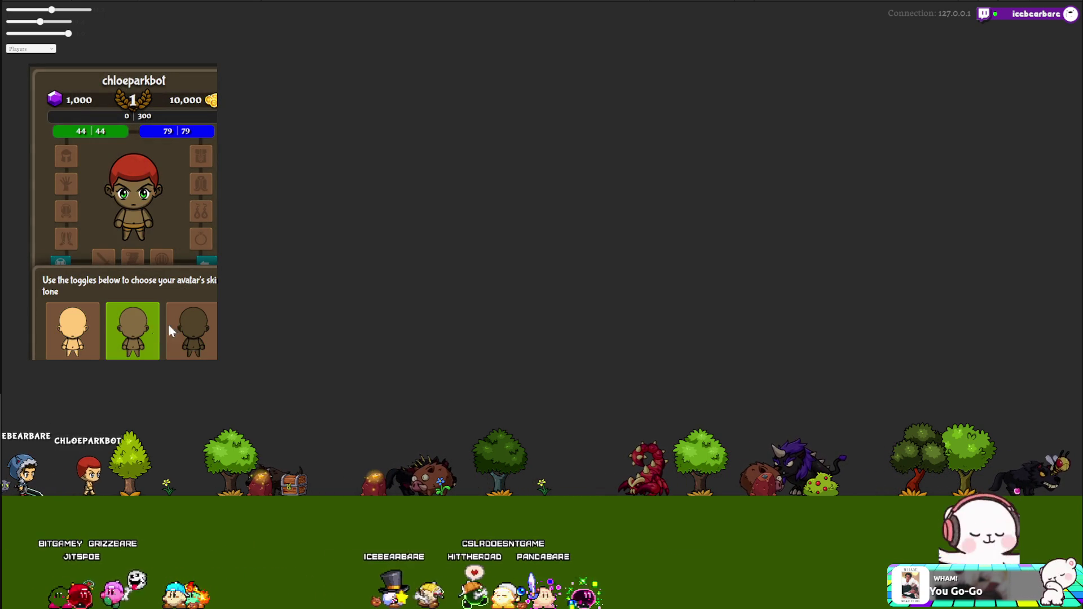
{"action": "left_click", "coordinate": [190, 333]}
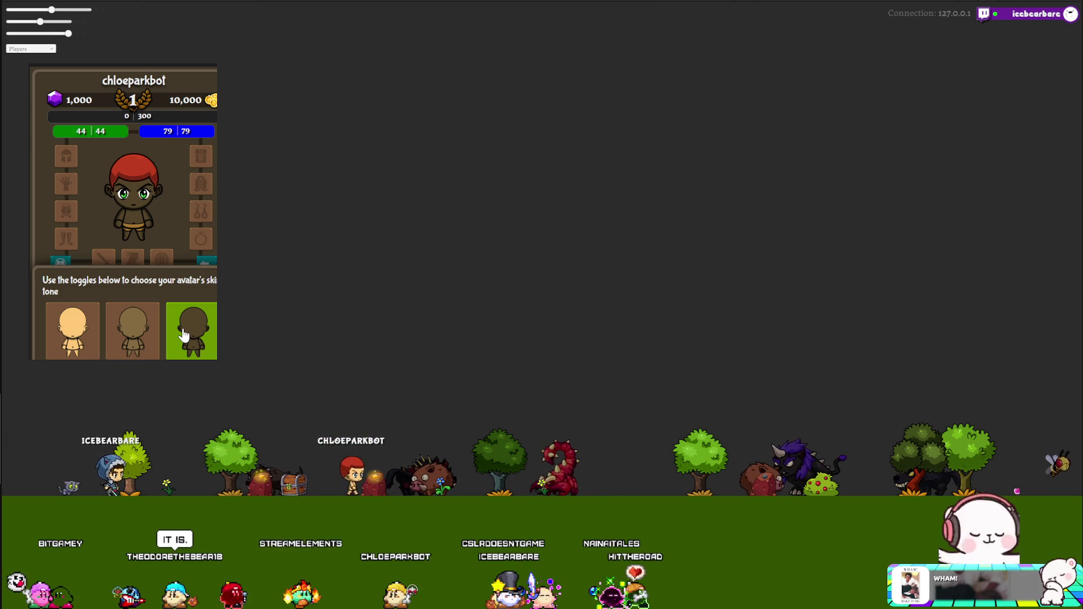
{"action": "left_click", "coordinate": [148, 334]}
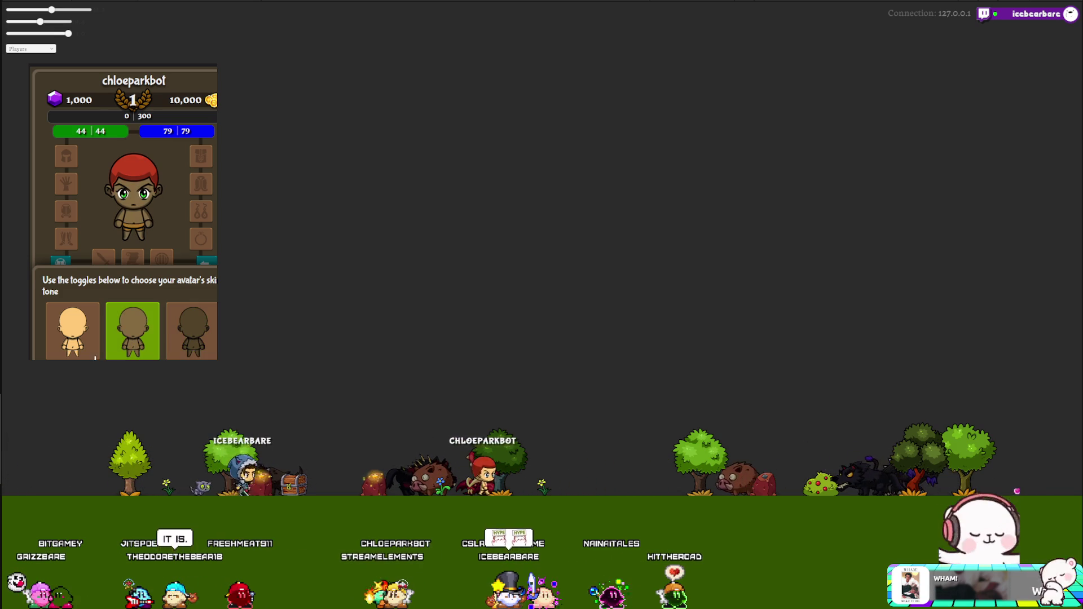
{"action": "left_click", "coordinate": [58, 339]}
{"action": "left_click", "coordinate": [134, 333]}
{"action": "left_click", "coordinate": [193, 343]}
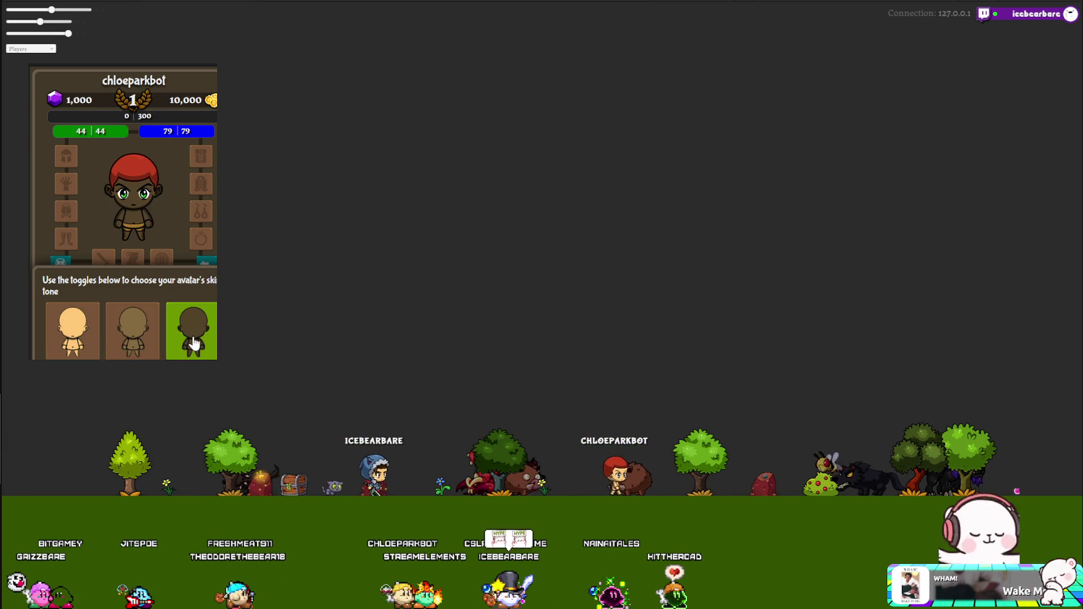
{"action": "left_click", "coordinate": [130, 353]}
{"action": "left_click", "coordinate": [67, 344]}
{"action": "left_click", "coordinate": [133, 342]}
{"action": "left_click", "coordinate": [186, 344]}
{"action": "left_click", "coordinate": [113, 350]}
{"action": "left_click", "coordinate": [74, 350]}
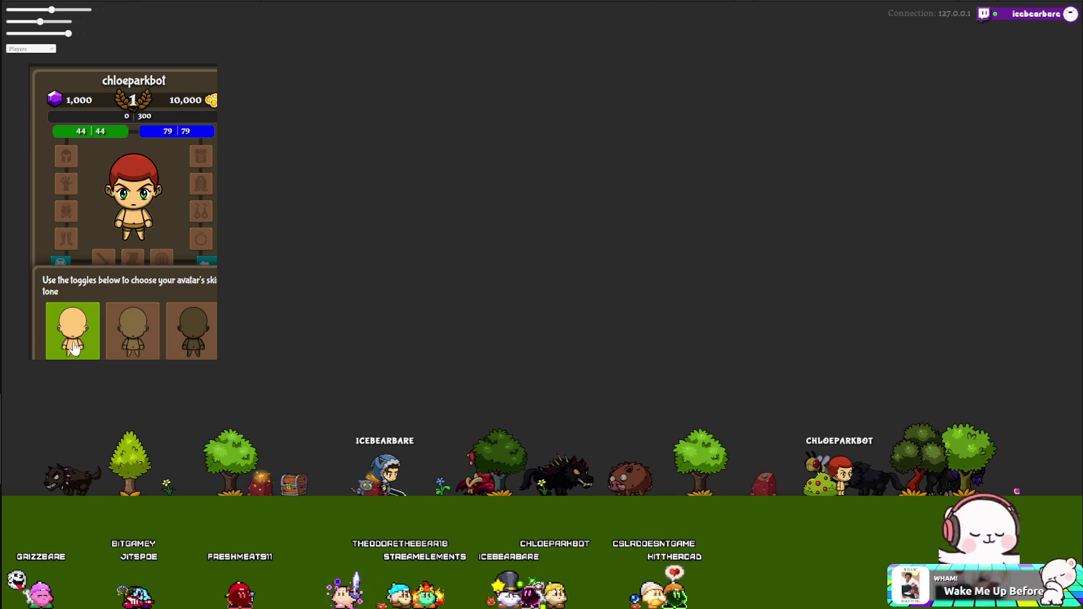
{"action": "left_click", "coordinate": [137, 337]}
{"action": "left_click", "coordinate": [192, 339]}
{"action": "left_click", "coordinate": [132, 338]}
{"action": "left_click", "coordinate": [81, 337]}
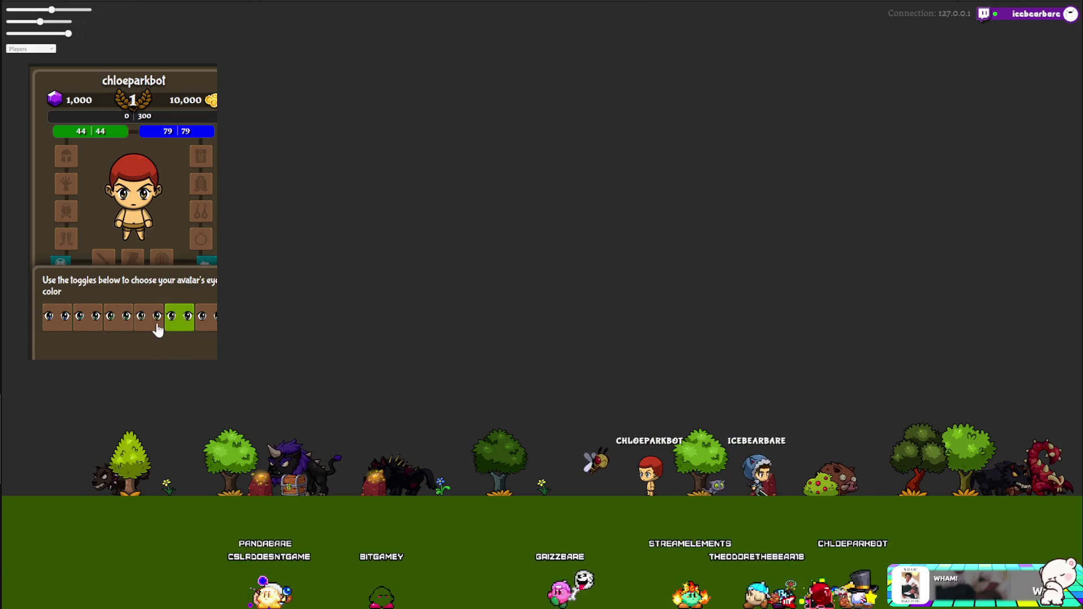
Step: Give the avatar blue eyes and red hair
{"action": "left_click", "coordinate": [94, 320]}
{"action": "left_click", "coordinate": [57, 317]}
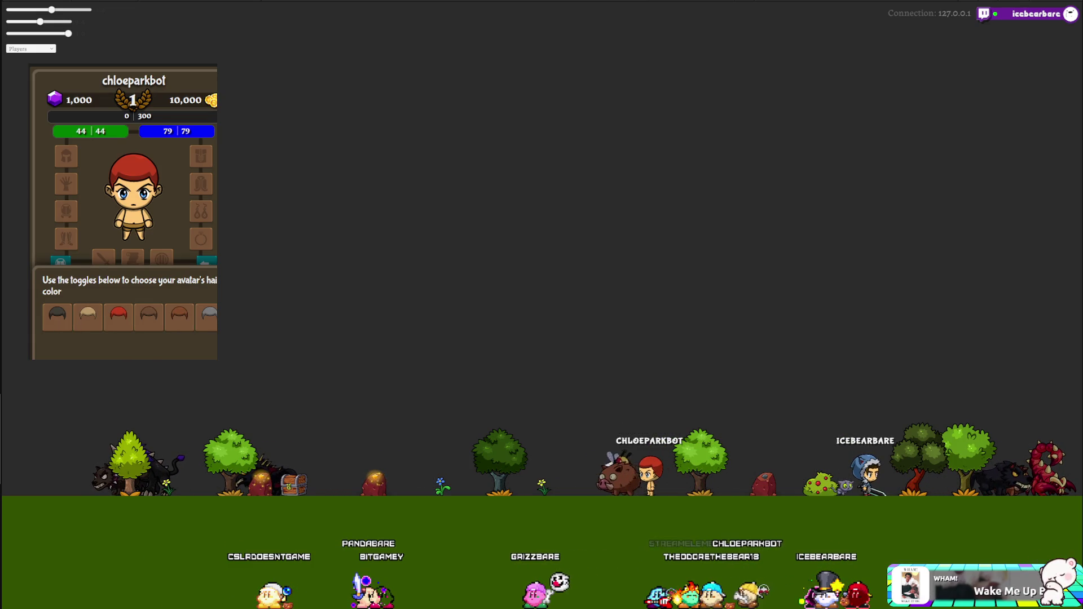
{"action": "left_click", "coordinate": [119, 317]}
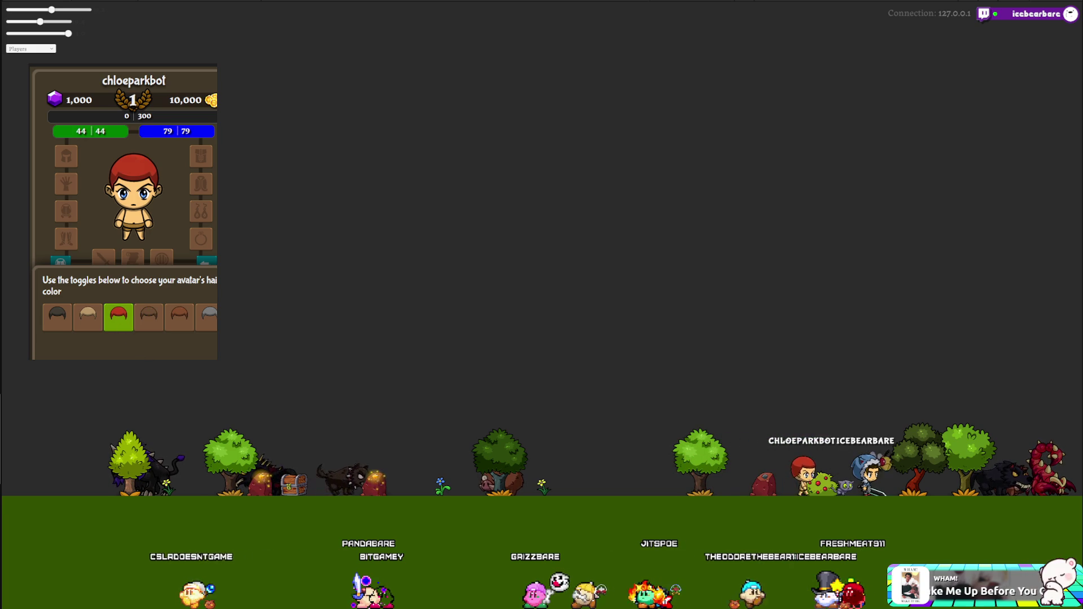
Step: Switch the avatar repeatedly between light, medium and dark skin tones to test updates
{"action": "left_click", "coordinate": [132, 339]}
{"action": "left_click", "coordinate": [187, 339]}
{"action": "left_click", "coordinate": [113, 339]}
{"action": "left_click", "coordinate": [73, 338]}
{"action": "left_click", "coordinate": [133, 339]}
{"action": "left_click", "coordinate": [170, 338]}
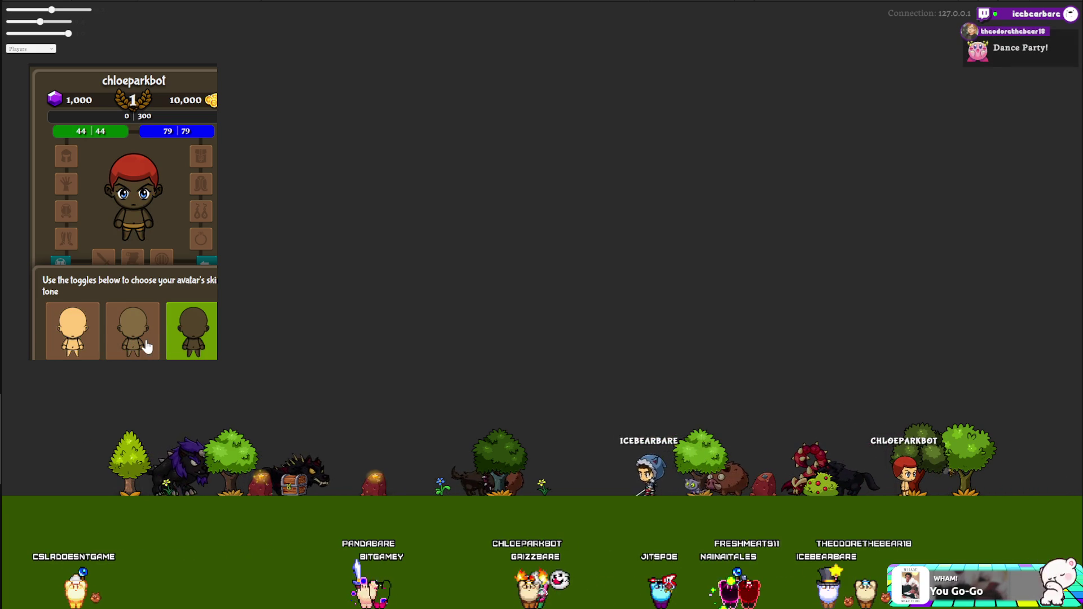
{"action": "left_click", "coordinate": [153, 340]}
{"action": "left_click", "coordinate": [91, 336]}
{"action": "left_click", "coordinate": [135, 338]}
{"action": "left_click", "coordinate": [170, 338]}
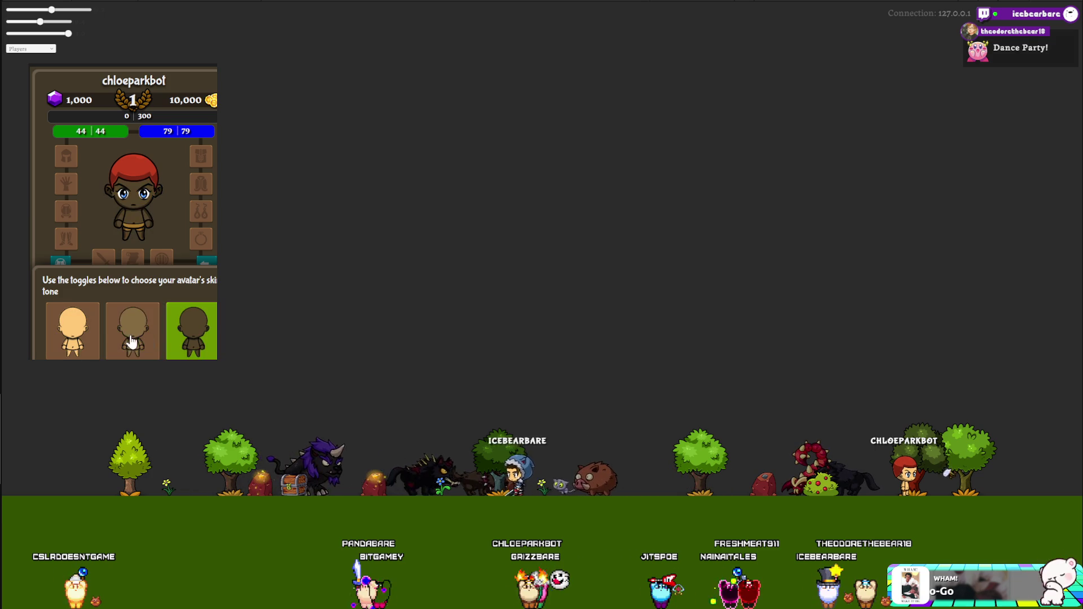
{"action": "left_click", "coordinate": [136, 339]}
{"action": "left_click", "coordinate": [84, 339]}
{"action": "left_click", "coordinate": [153, 338]}
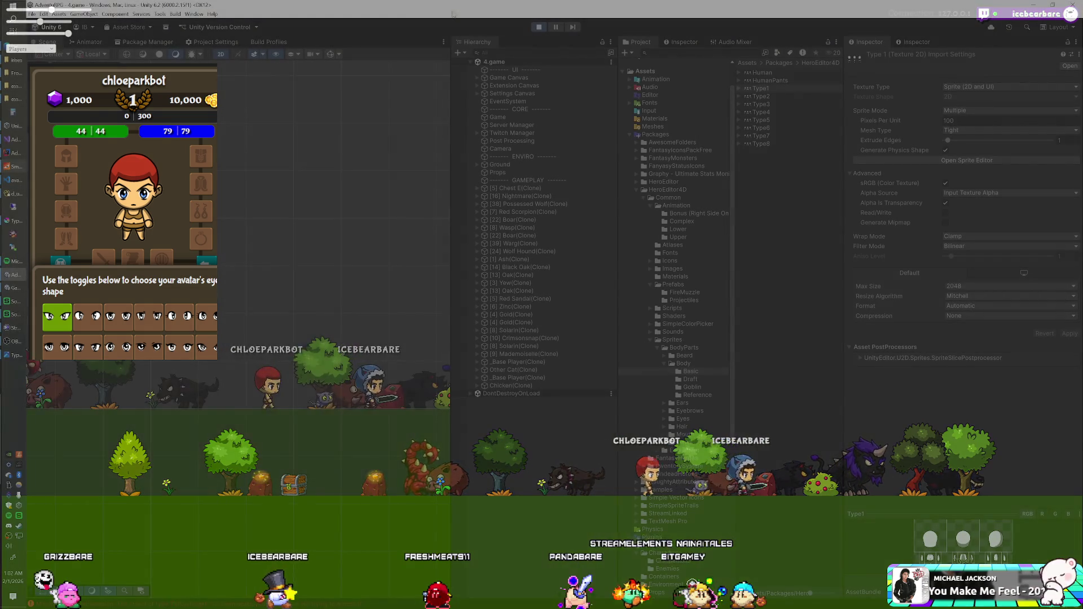
Step: Start shuffled playback of another playlist in the music player, then close the task card
{"action": "key", "text": "alt+Tab"}
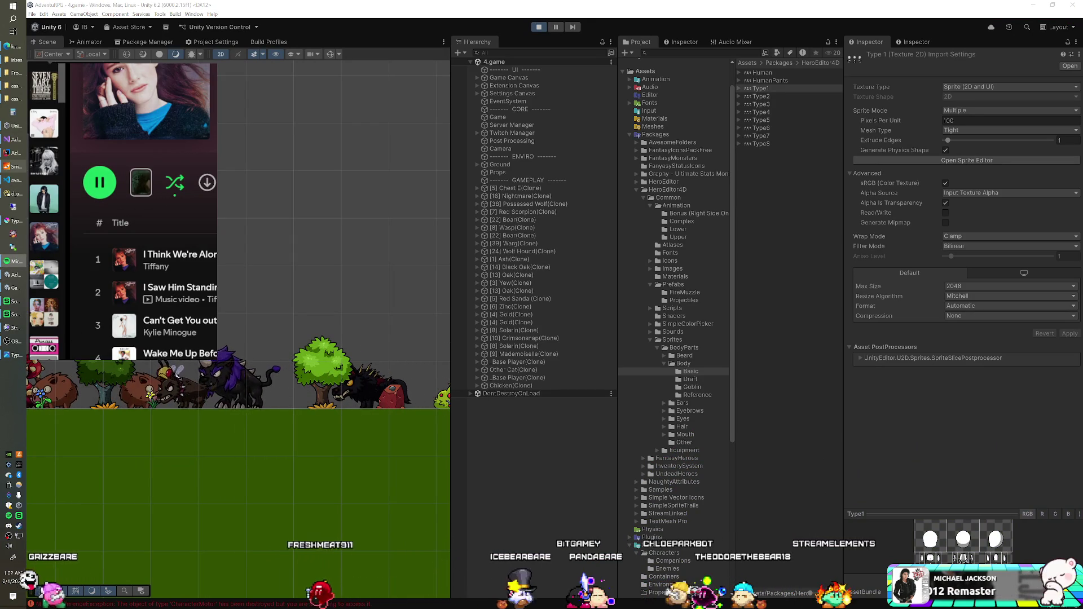
{"action": "left_click", "coordinate": [44, 237]}
{"action": "left_click", "coordinate": [99, 181]}
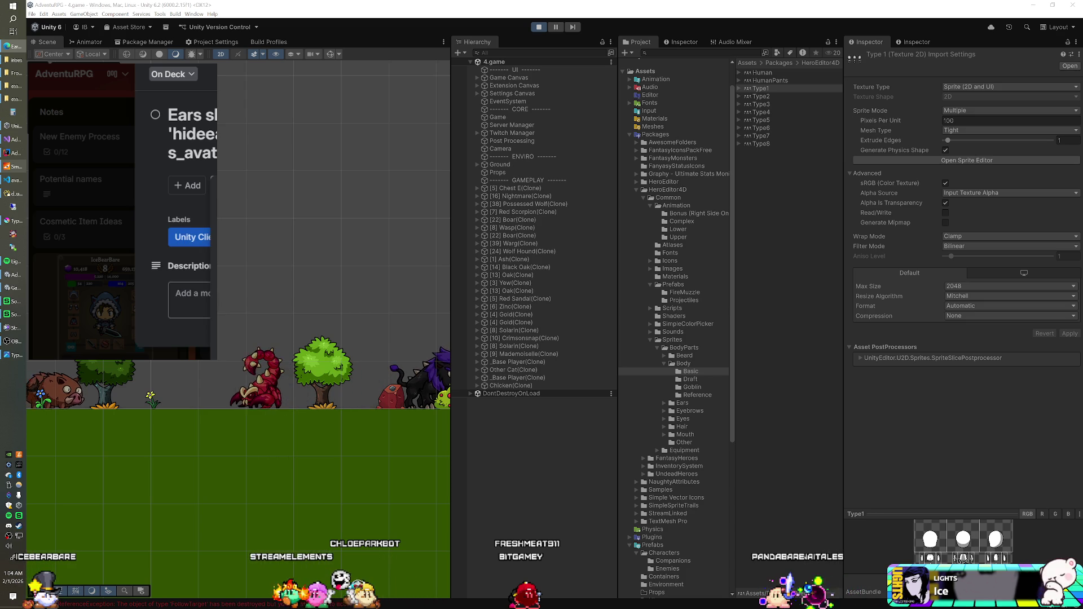
{"action": "key", "text": "Escape"}
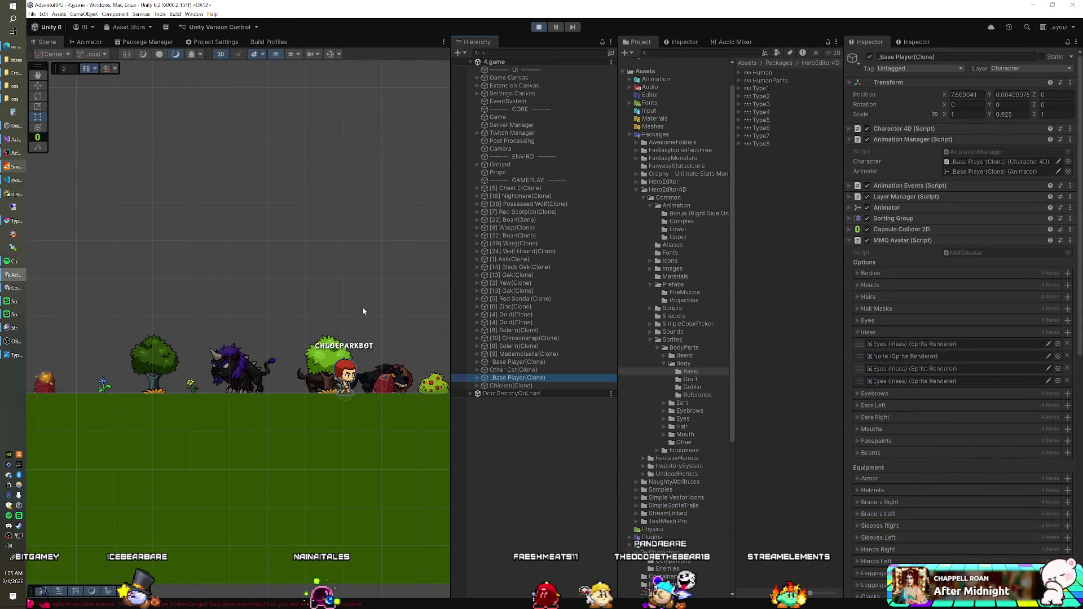
Step: Expand the player clone's Right view body parts in the Hierarchy, then collapse them again
{"action": "left_click_drag", "start_coordinate": [360, 301], "coordinate": [311, 320]}
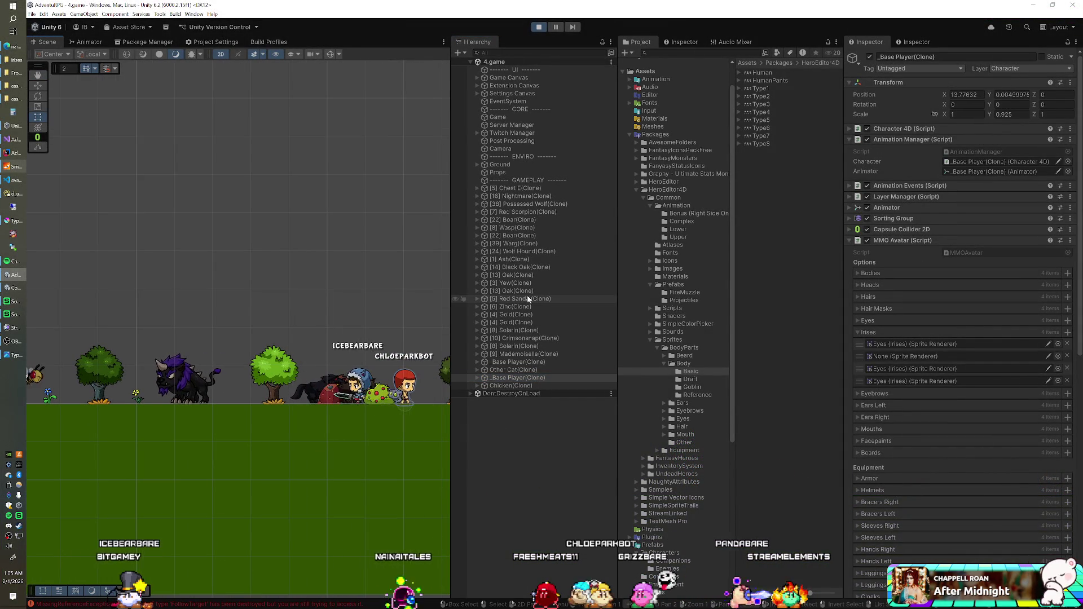
{"action": "left_click", "coordinate": [477, 377]}
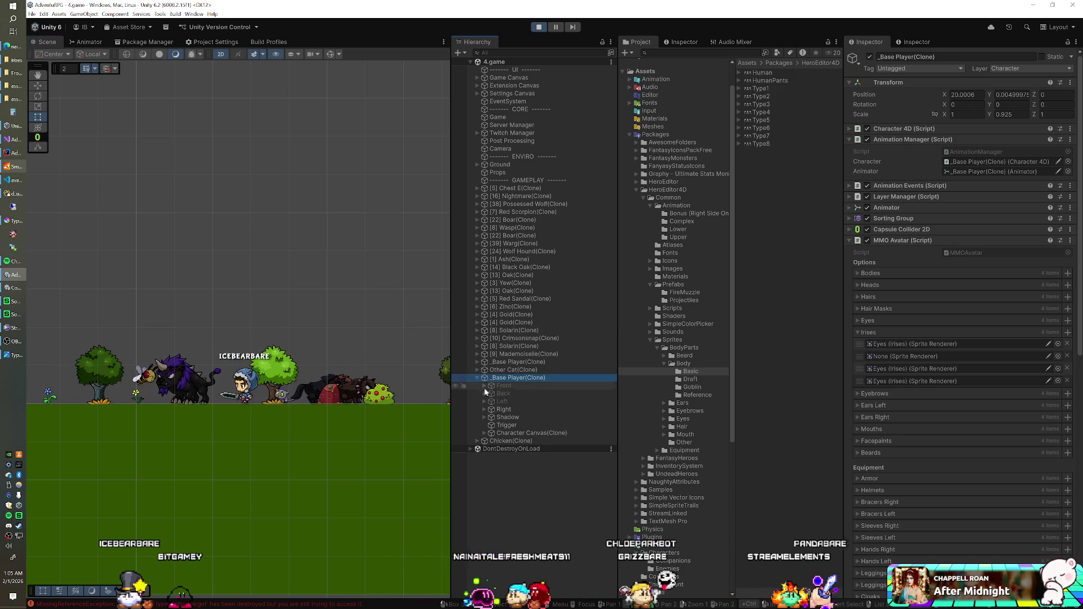
{"action": "left_click", "coordinate": [484, 410]}
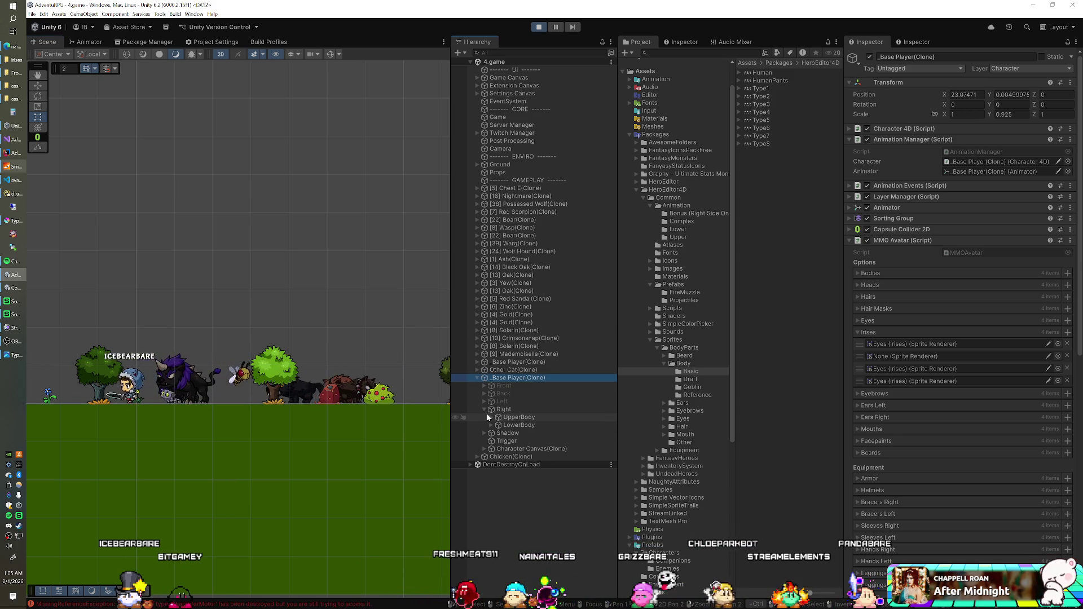
{"action": "left_click", "coordinate": [491, 418]}
{"action": "left_click", "coordinate": [491, 418]}
{"action": "left_click", "coordinate": [484, 409]}
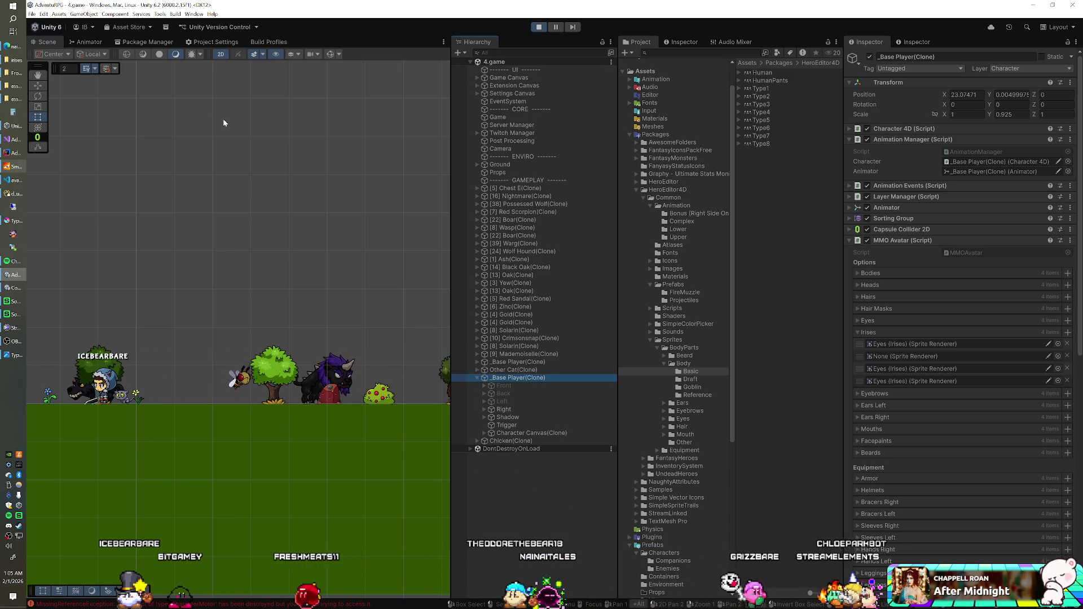
Step: Review the MMOAvatar.cs script in Visual Studio, then return to the Unity editor
{"action": "left_click", "coordinate": [12, 180]}
{"action": "left_click", "coordinate": [8, 141]}
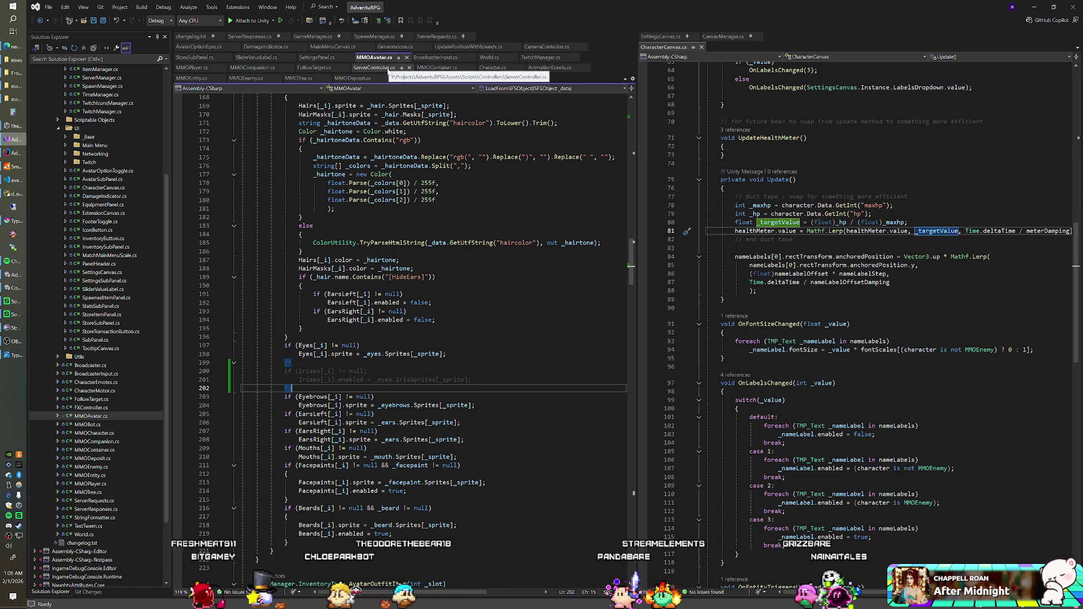
{"action": "key", "text": "alt+Tab"}
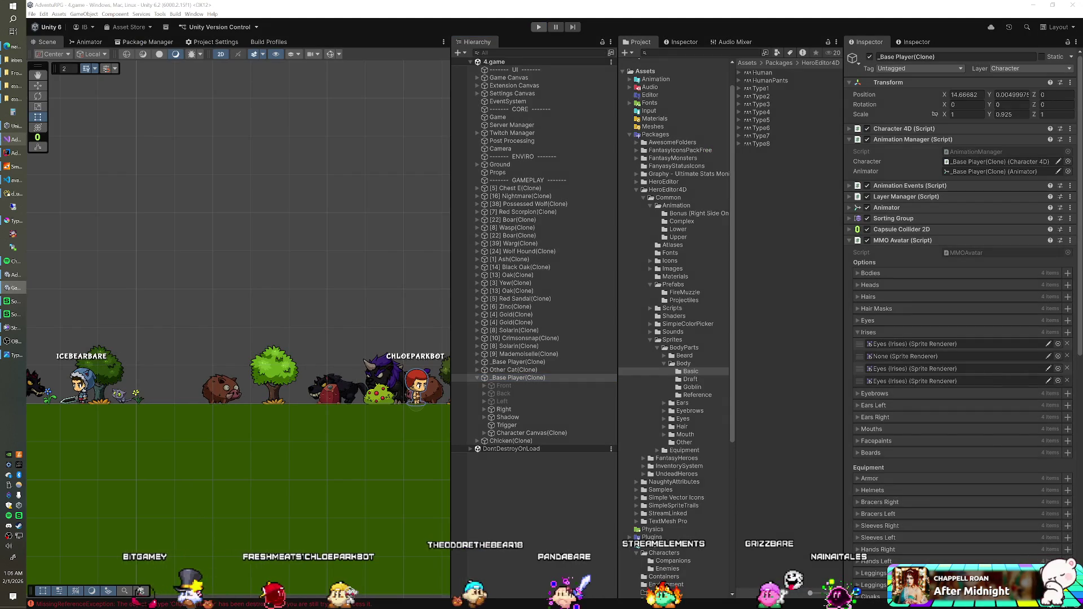
{"action": "key", "text": "alt+Tab"}
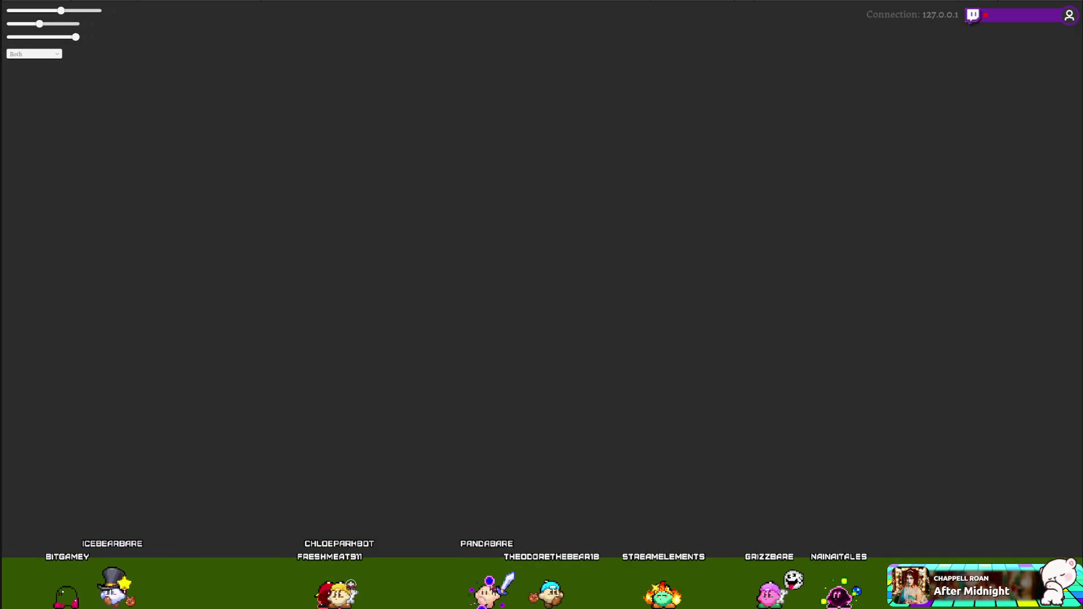
{"action": "key", "text": "alt+Tab"}
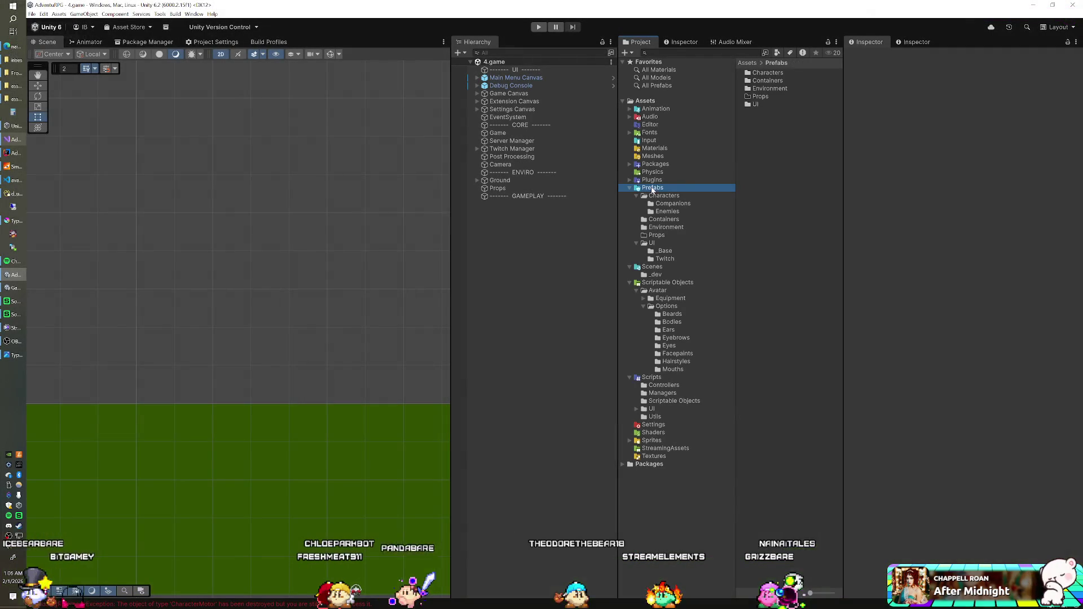
Step: Open the _Base Player prefab from the Characters prefab folder
{"action": "left_click", "coordinate": [694, 195]}
{"action": "left_click", "coordinate": [771, 96]}
{"action": "double_click", "coordinate": [772, 98]}
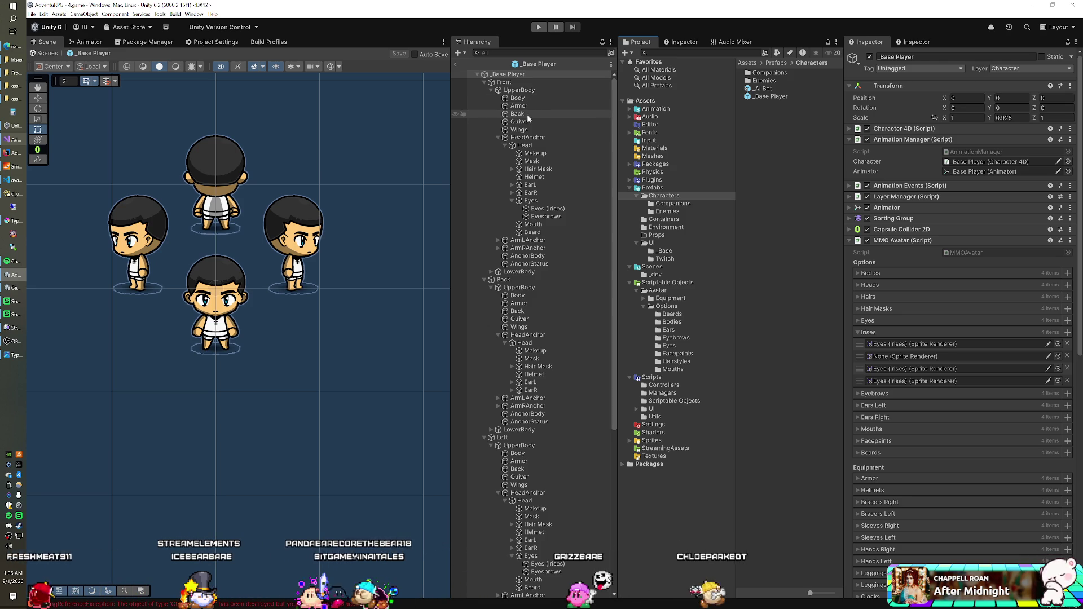
{"action": "scroll", "coordinate": [528, 141], "scroll_direction": "down", "scroll_amount": 3}
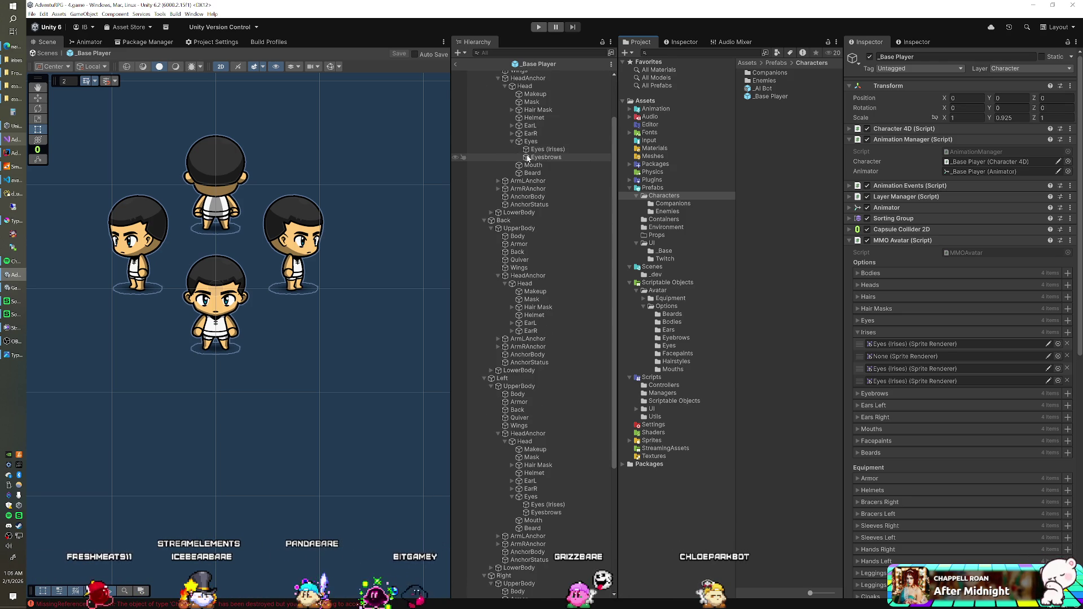
{"action": "scroll", "coordinate": [527, 151], "scroll_direction": "up", "scroll_amount": 3}
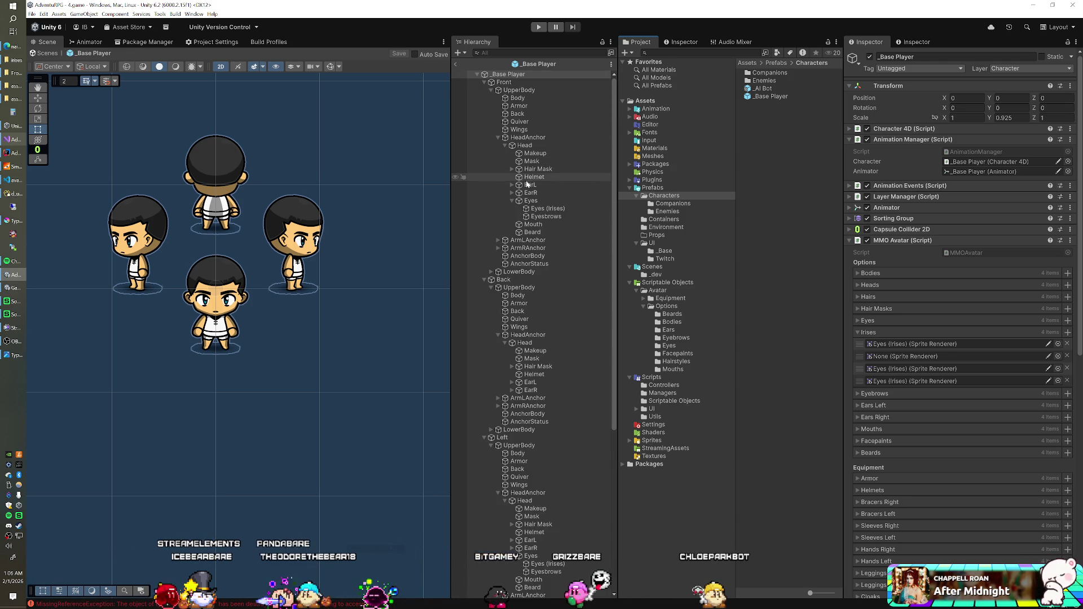
Step: Read the Head sprite's colour FFC878, then show Navicat's s_avatar_options table
{"action": "left_click", "coordinate": [525, 148]}
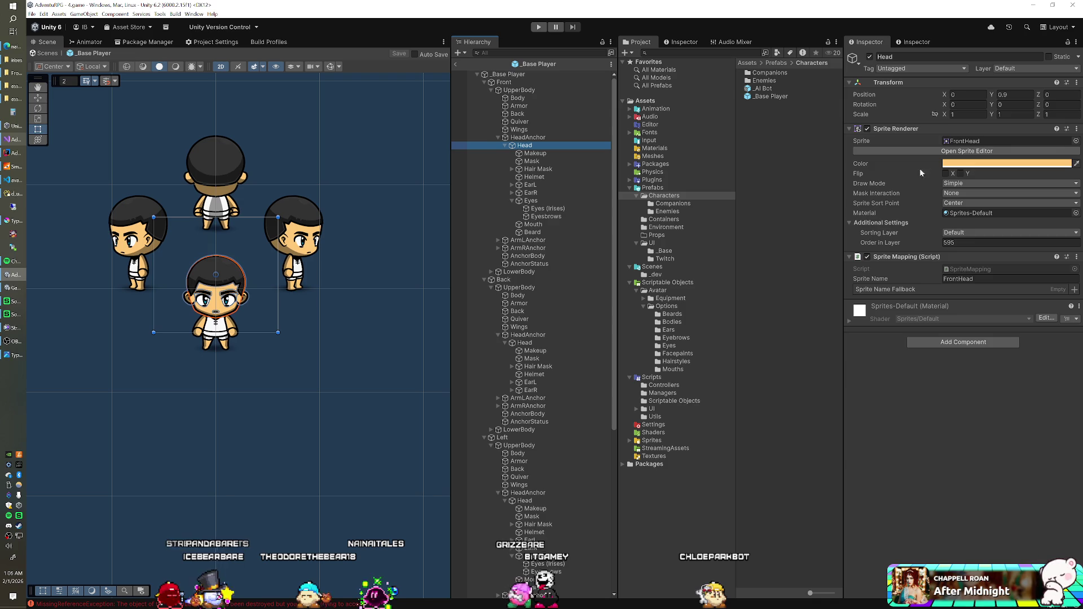
{"action": "left_click", "coordinate": [993, 163]}
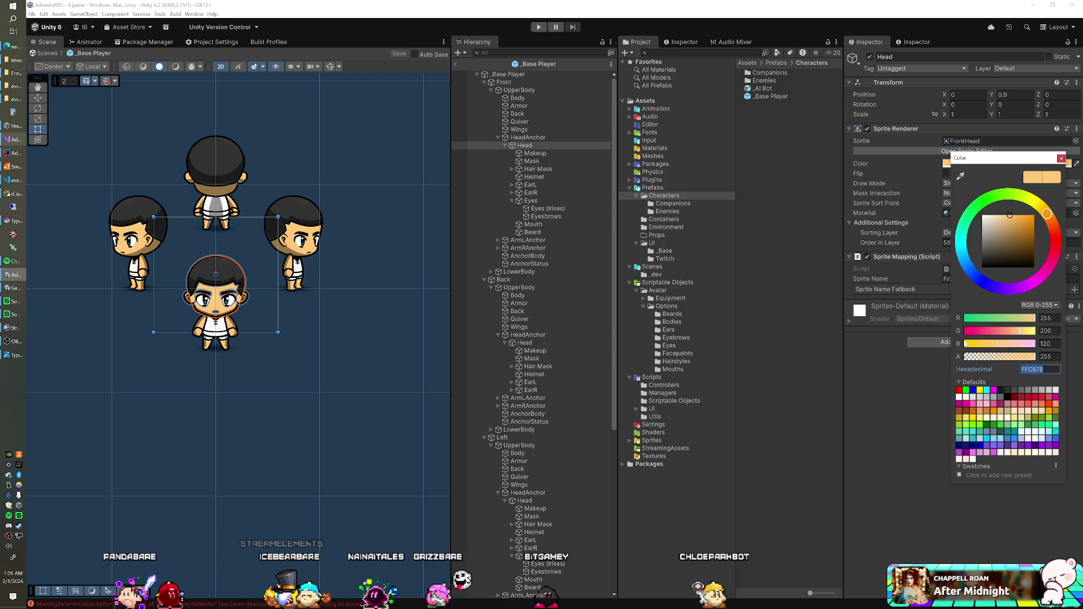
{"action": "left_click", "coordinate": [17, 196]}
{"action": "left_click", "coordinate": [393, 157]}
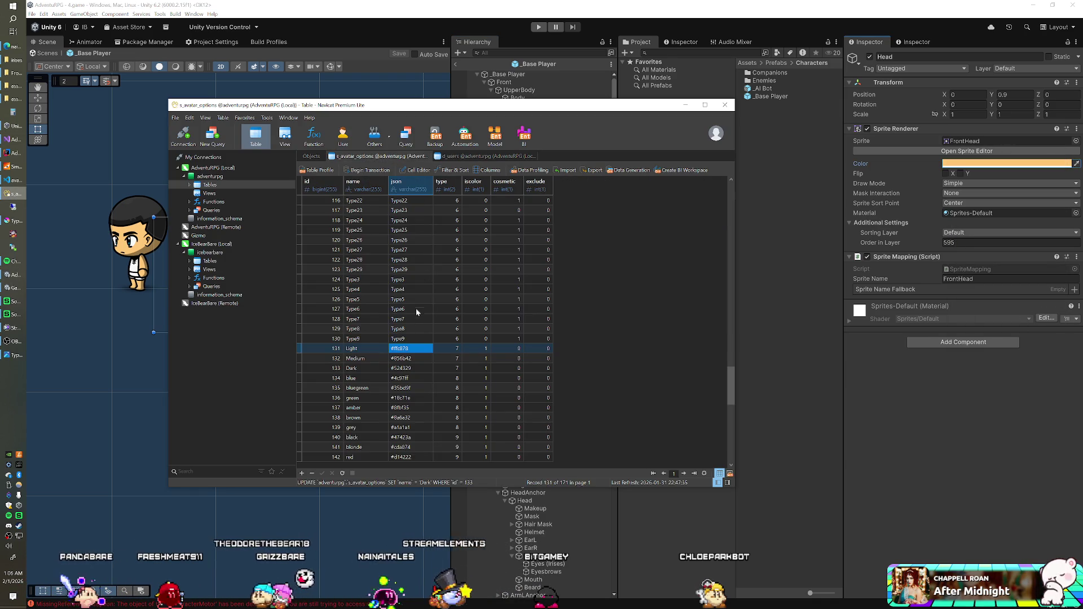
Step: Set the Light skin option's json value to #FFC878, then briefly check the SmartFoxServer console
{"action": "double_click", "coordinate": [407, 349]}
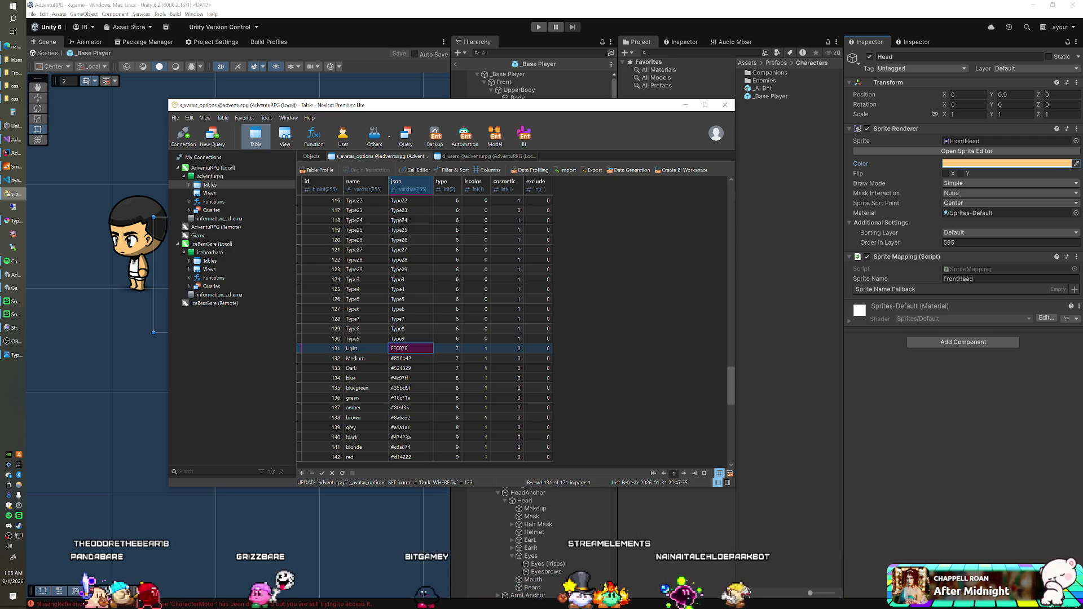
{"action": "key", "text": "Return"}
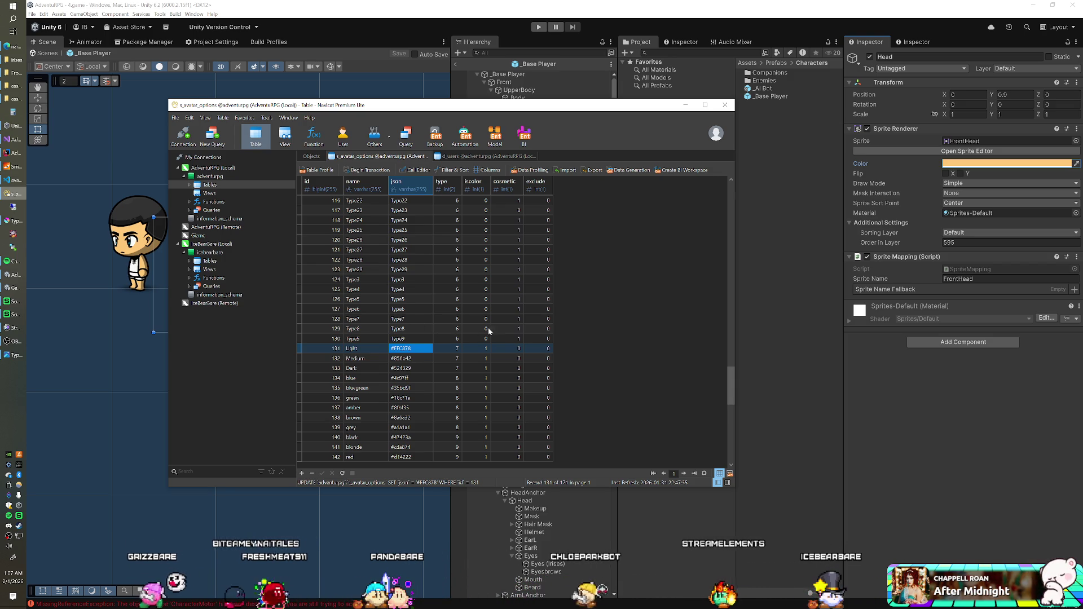
{"action": "left_click", "coordinate": [19, 166]}
{"action": "left_click", "coordinate": [453, 60]}
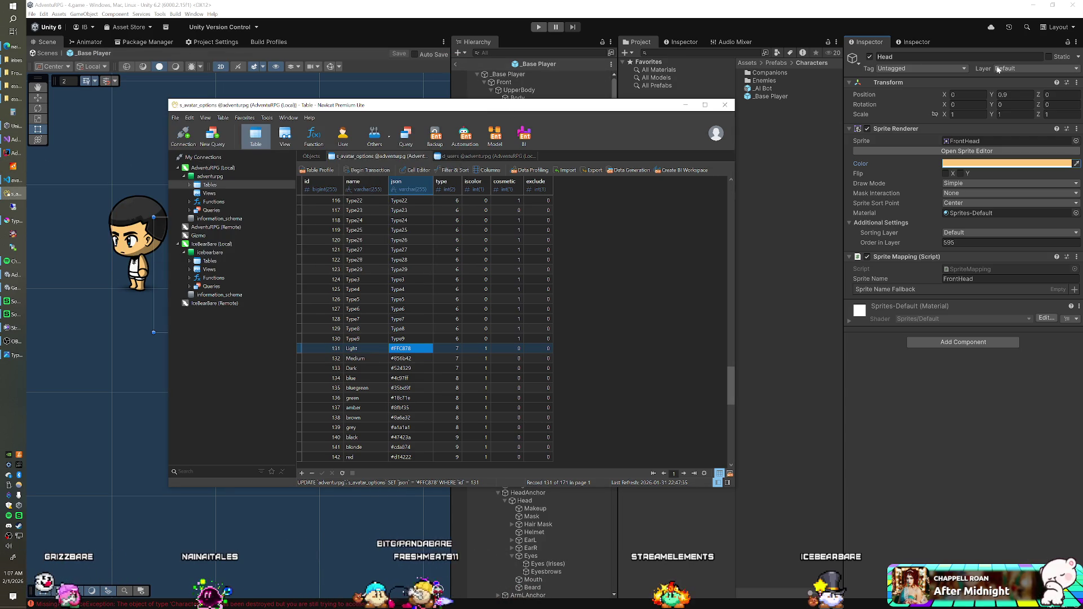
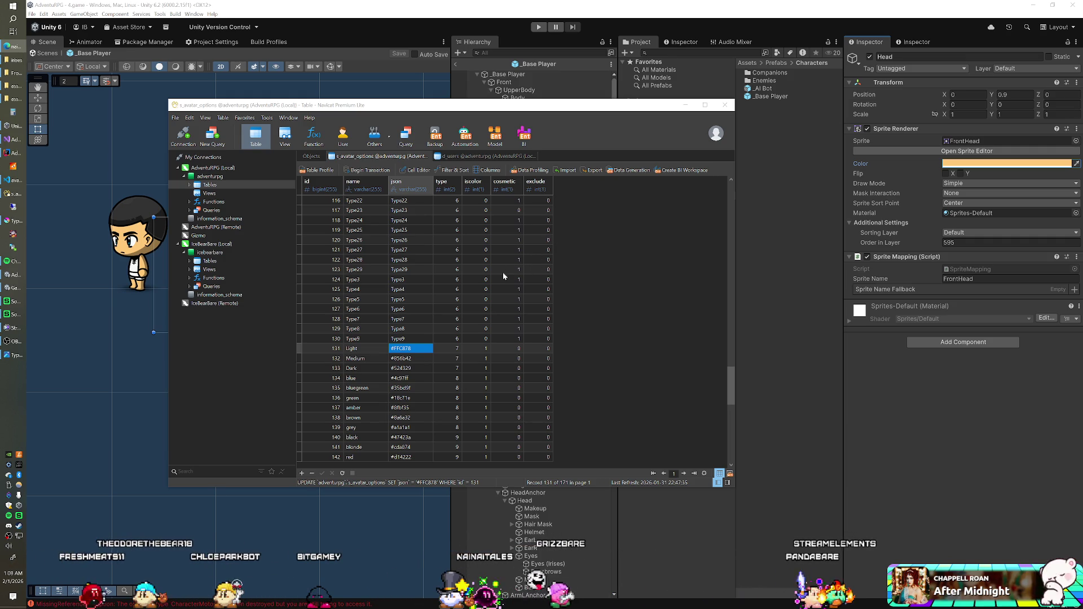
Step: Leave Navicat and bring the MMOAvatar.cs script forward in Visual Studio
{"action": "left_click", "coordinate": [505, 15]}
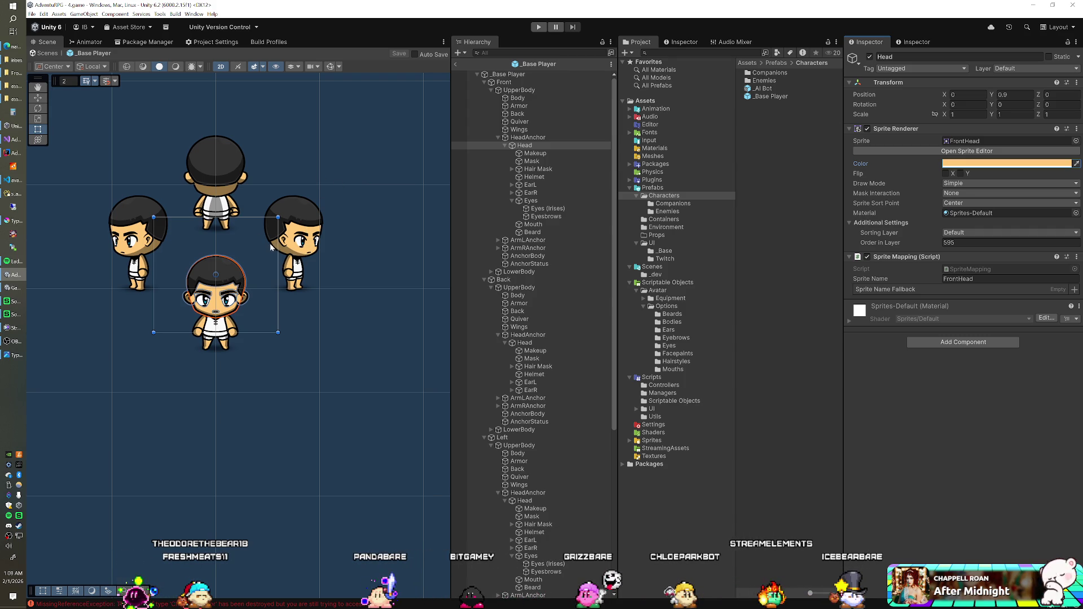
{"action": "left_click", "coordinate": [15, 141]}
{"action": "left_click", "coordinate": [300, 216]}
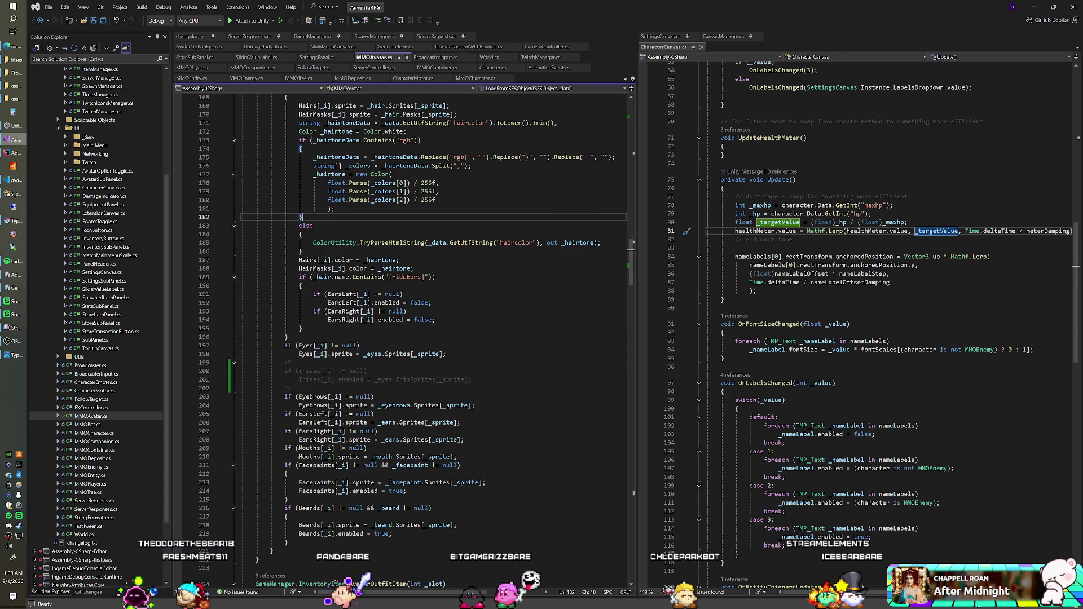
Step: Review LoadFromSFSObject and copy the ColorUtility.TryParseHtmlString haircolor line
{"action": "scroll", "coordinate": [300, 216], "scroll_direction": "up", "scroll_amount": 11}
{"action": "scroll", "coordinate": [300, 217], "scroll_direction": "up", "scroll_amount": 3}
{"action": "scroll", "coordinate": [300, 217], "scroll_direction": "down", "scroll_amount": 5}
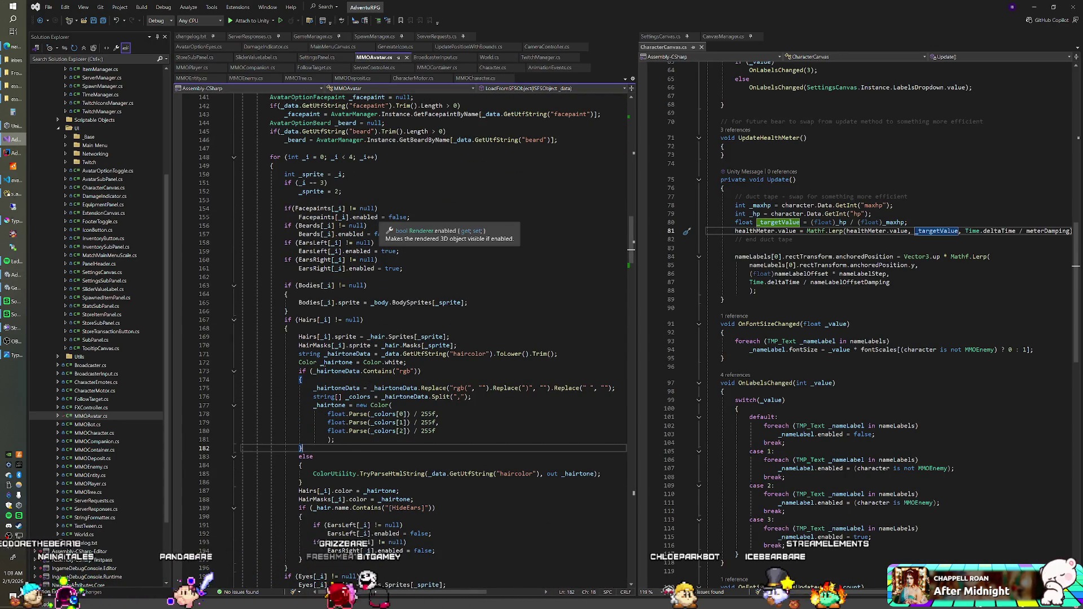
{"action": "scroll", "coordinate": [300, 217], "scroll_direction": "down", "scroll_amount": 2}
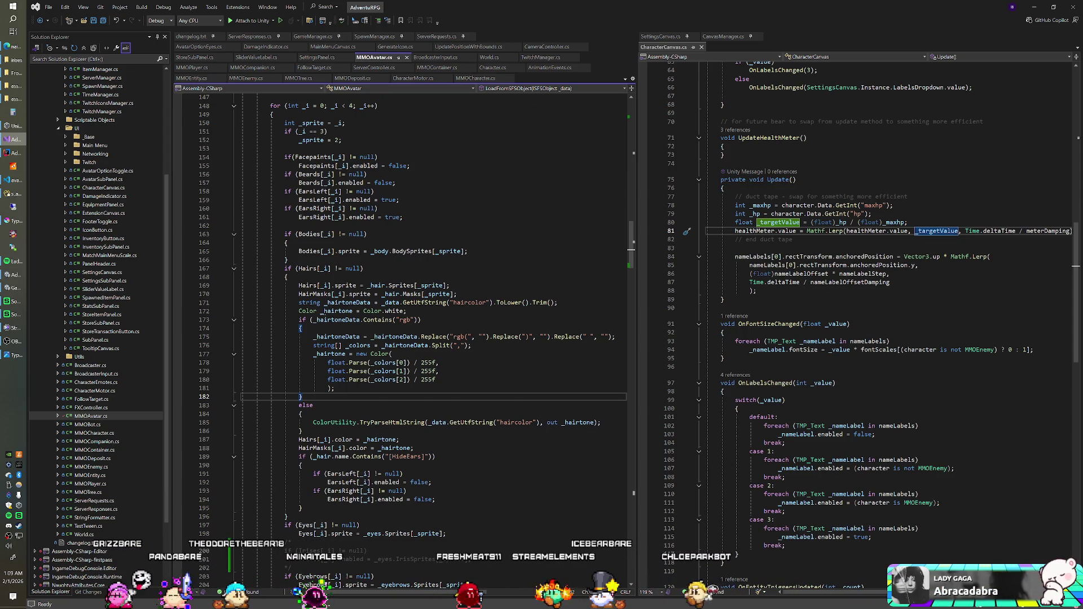
{"action": "scroll", "coordinate": [404, 338], "scroll_direction": "down", "scroll_amount": 1}
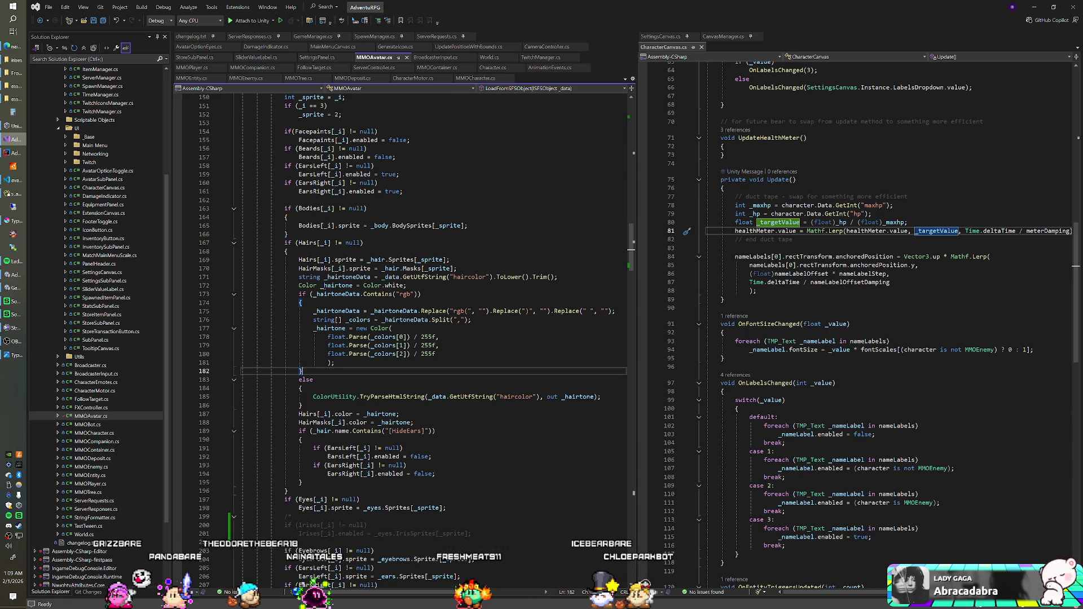
{"action": "scroll", "coordinate": [440, 308], "scroll_direction": "down", "scroll_amount": 2}
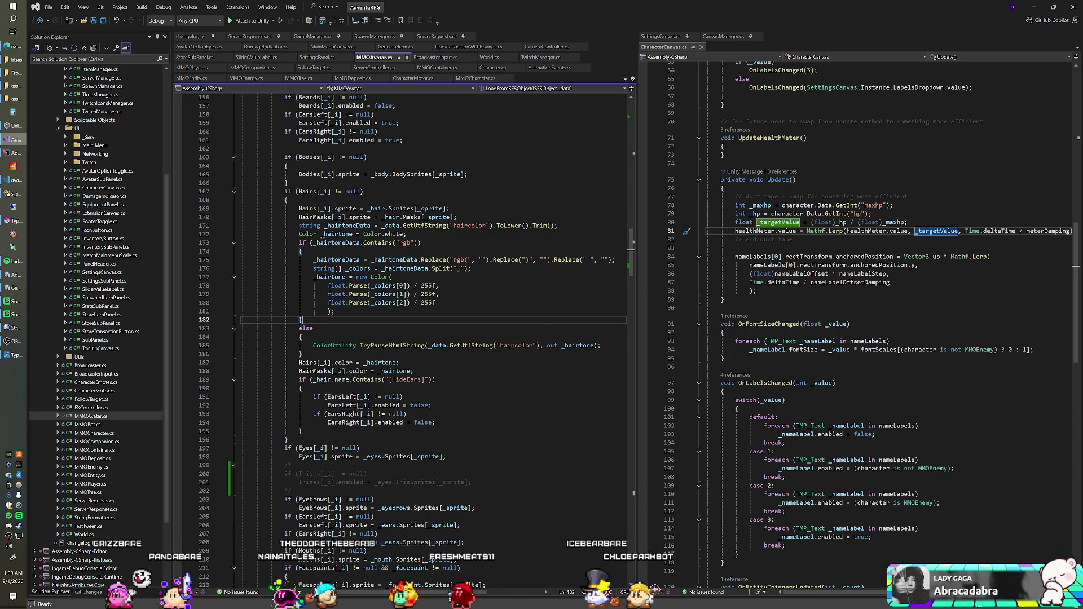
{"action": "scroll", "coordinate": [429, 302], "scroll_direction": "up", "scroll_amount": 2}
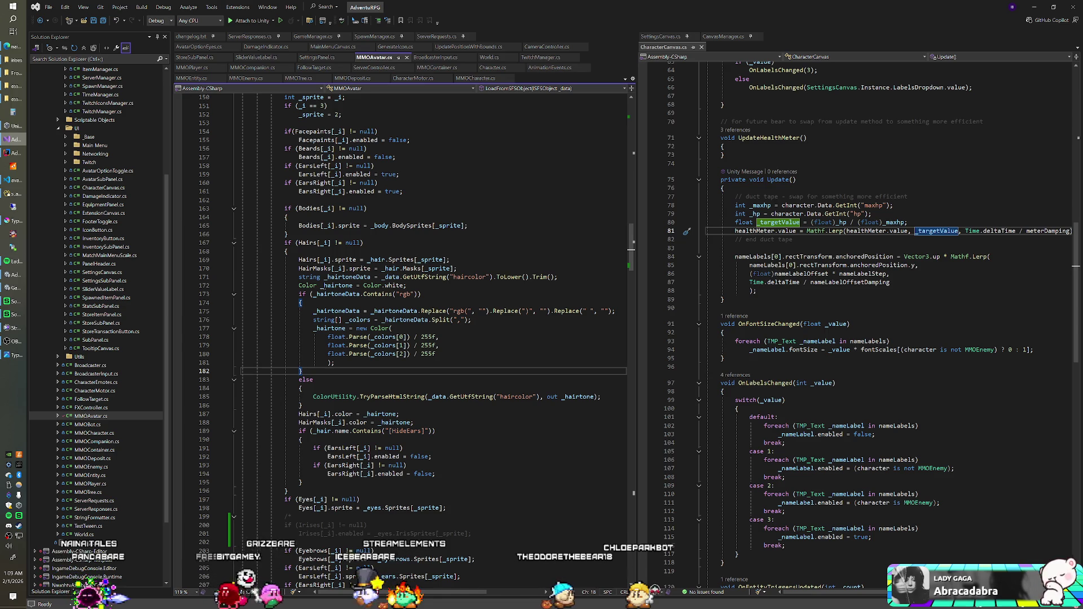
{"action": "left_click_drag", "start_coordinate": [313, 397], "coordinate": [397, 397]}
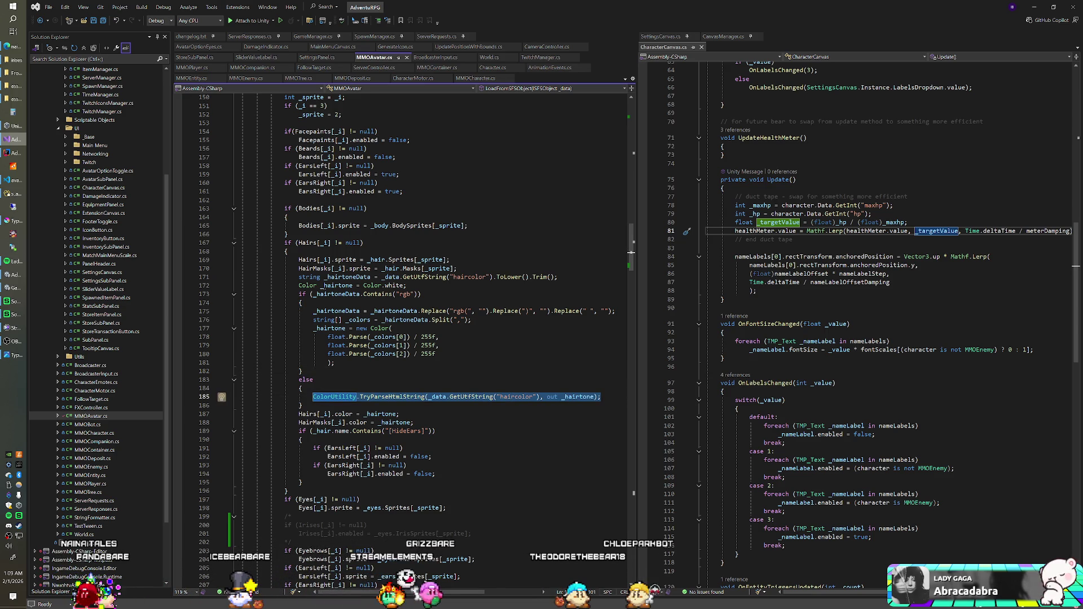
{"action": "left_click", "coordinate": [468, 225]}
Step: Paste the parsing line as a skintone parse and declare Color _skintone = Color.white
{"action": "key", "text": "Return"}
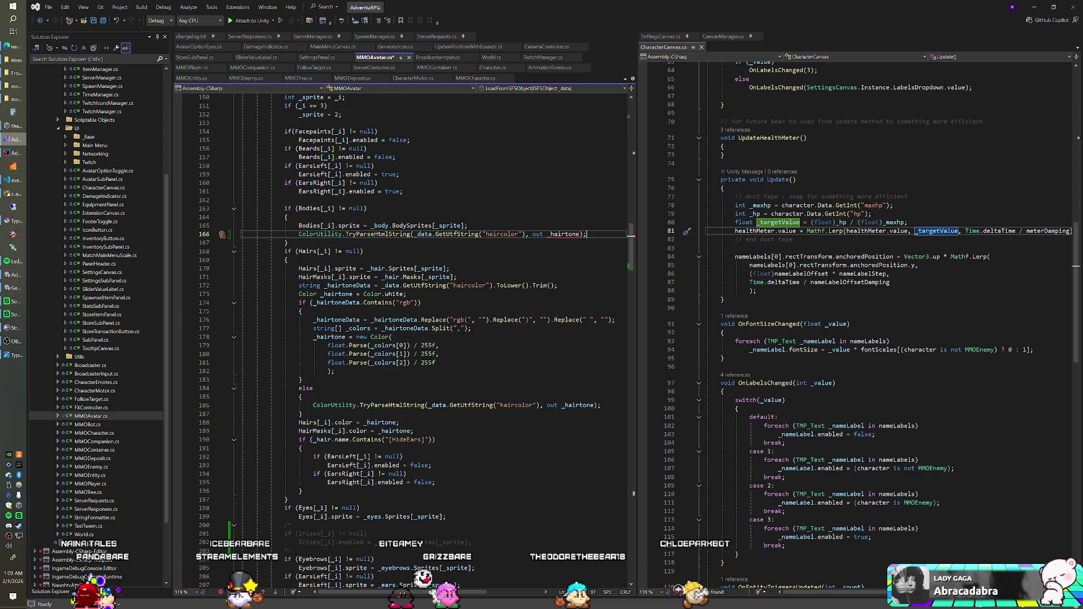
{"action": "double_click", "coordinate": [498, 234]}
{"action": "type", "text": "skintone"}
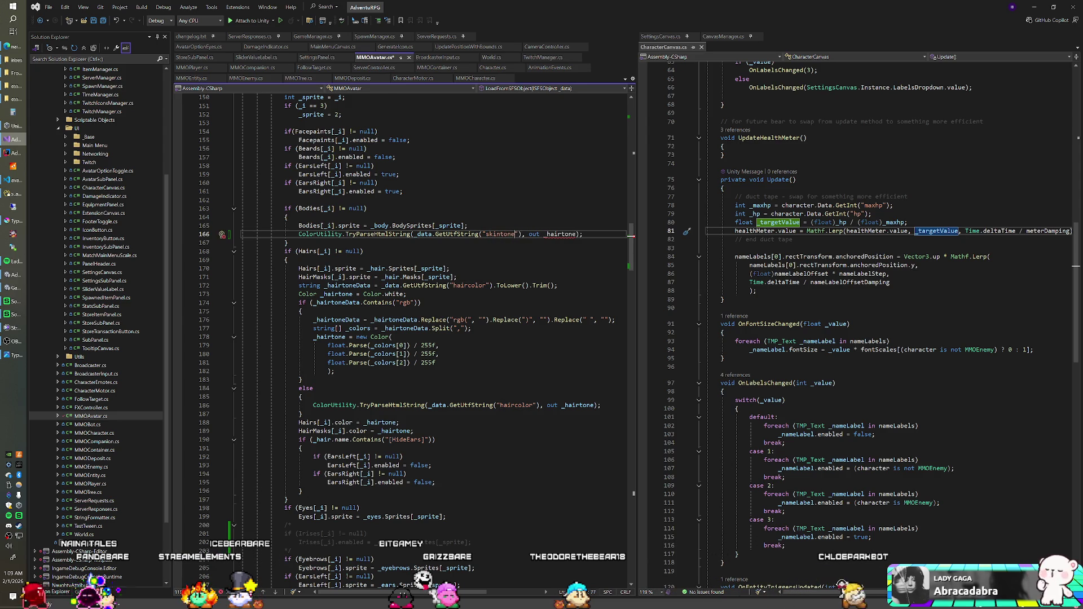
{"action": "left_click", "coordinate": [287, 217]}
{"action": "key", "text": "Down"}
{"action": "key", "text": "Return"}
{"action": "type", "text": "Color _skintone"}
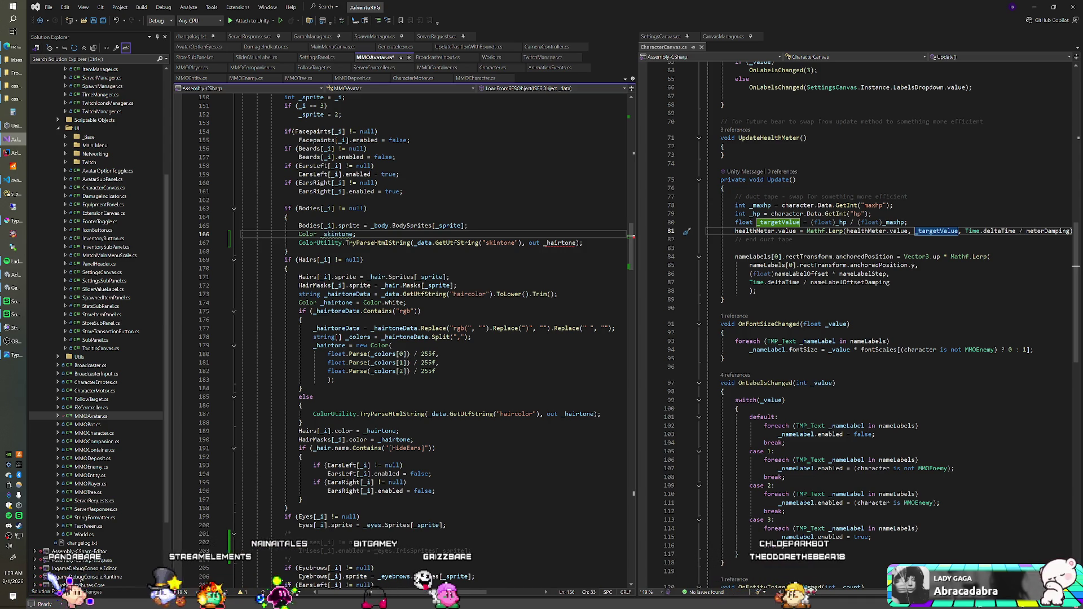
{"action": "type", "text": " = "}
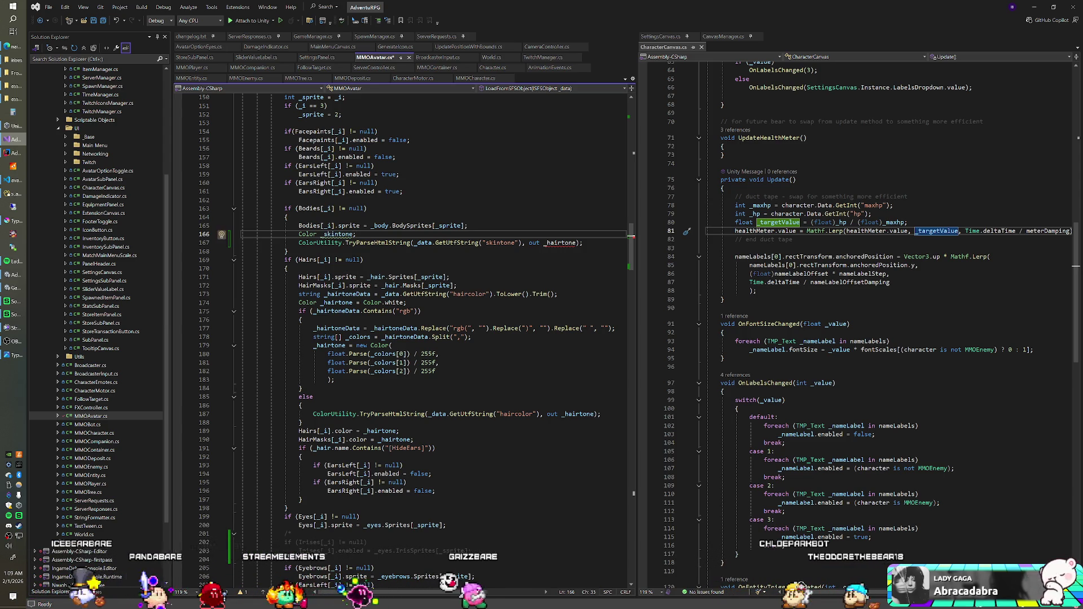
{"action": "type", "text": "Color.white"}
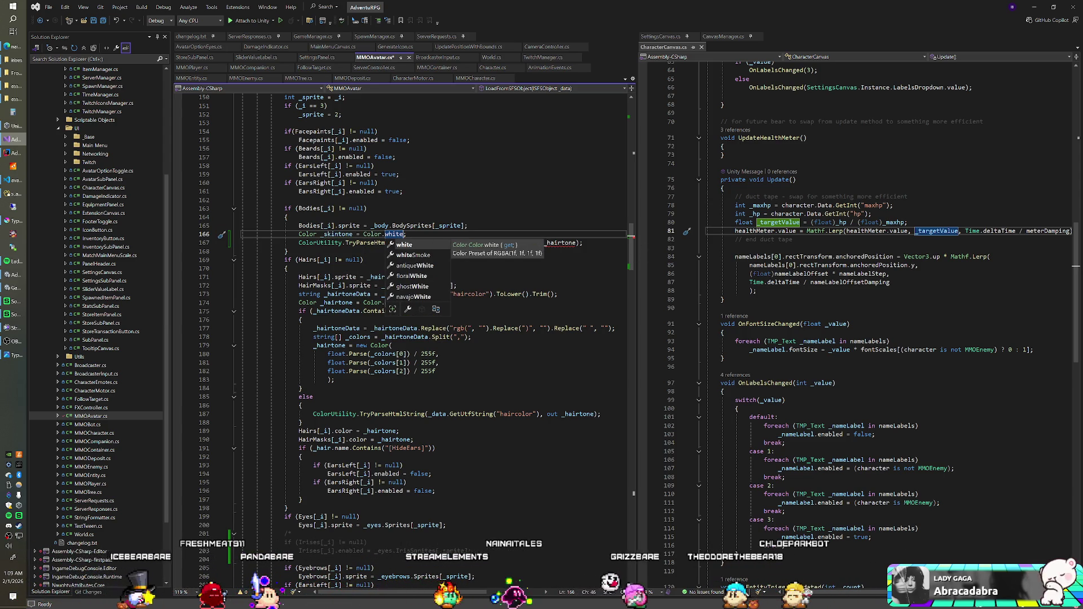
Step: Point the out variable at _skintone and cut the skintone lines from the body block
{"action": "left_click", "coordinate": [562, 243]}
{"action": "key", "text": "BackSpace"}
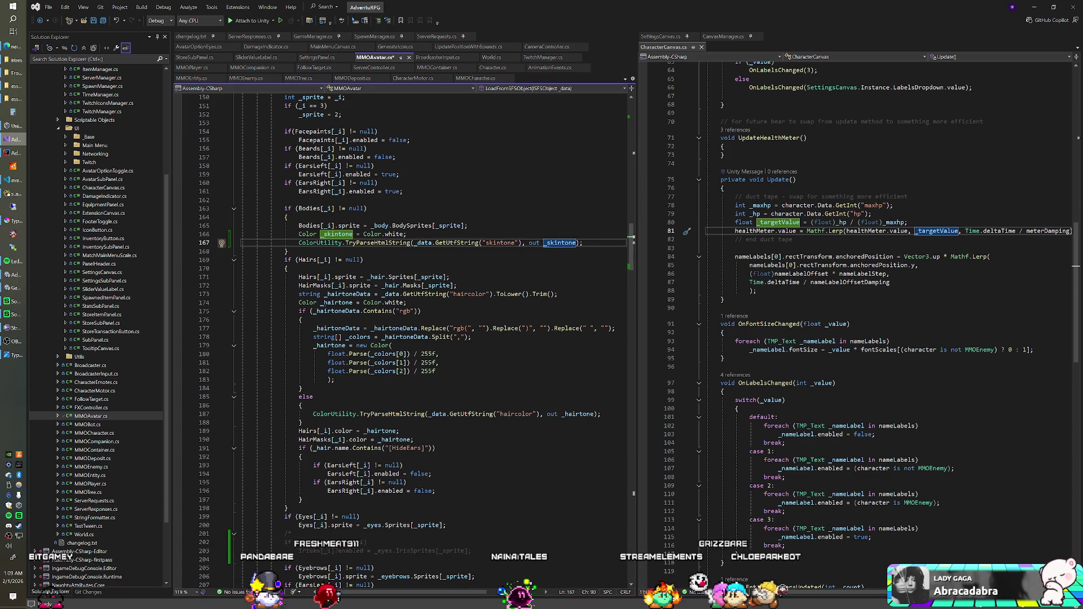
{"action": "key", "text": "End"}
{"action": "key", "text": "shift+Up"}
{"action": "key", "text": "shift+Up"}
{"action": "key", "text": "ctrl+c"}
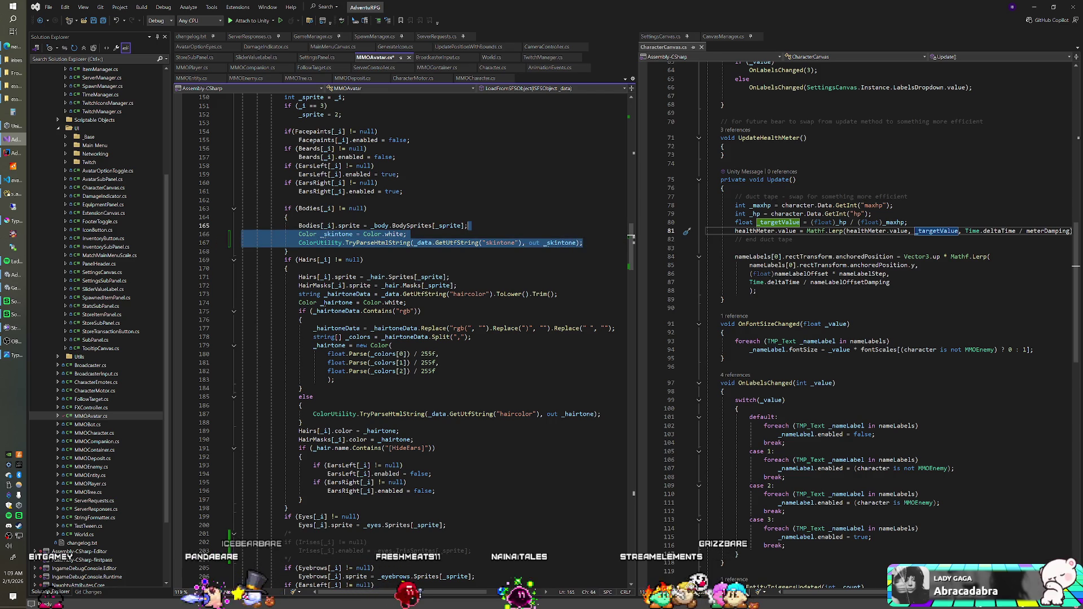
{"action": "key", "text": "Delete"}
{"action": "scroll", "coordinate": [403, 339], "scroll_direction": "up", "scroll_amount": 6}
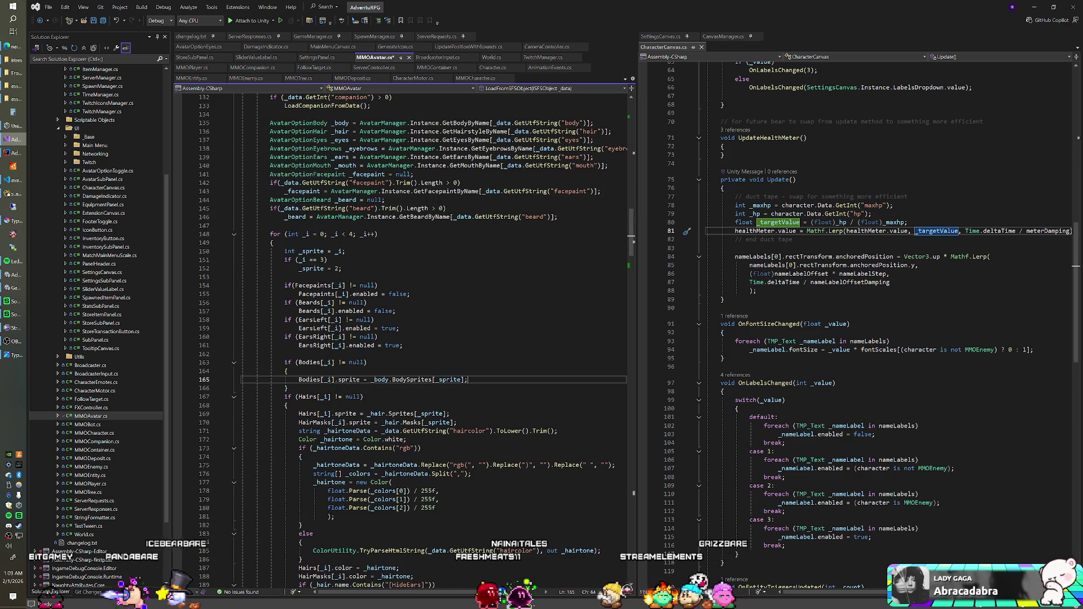
{"action": "left_click", "coordinate": [468, 225]}
Step: Paste the _skintone declaration and parse before the sprite loop, then review the loop
{"action": "key", "text": "ctrl+v"}
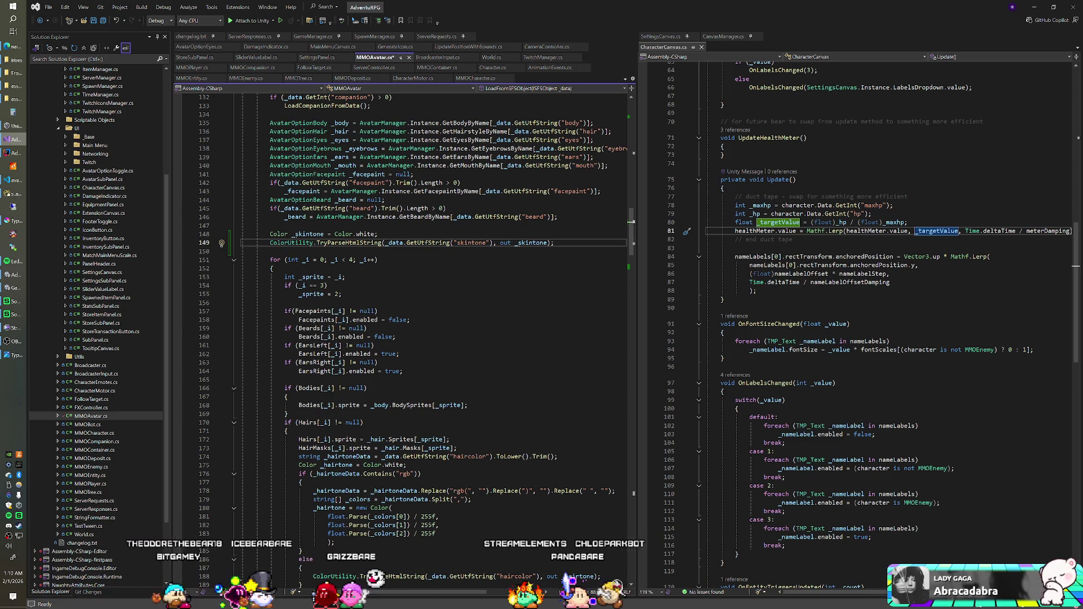
{"action": "left_click", "coordinate": [350, 277]}
{"action": "scroll", "coordinate": [350, 277], "scroll_direction": "down", "scroll_amount": 12}
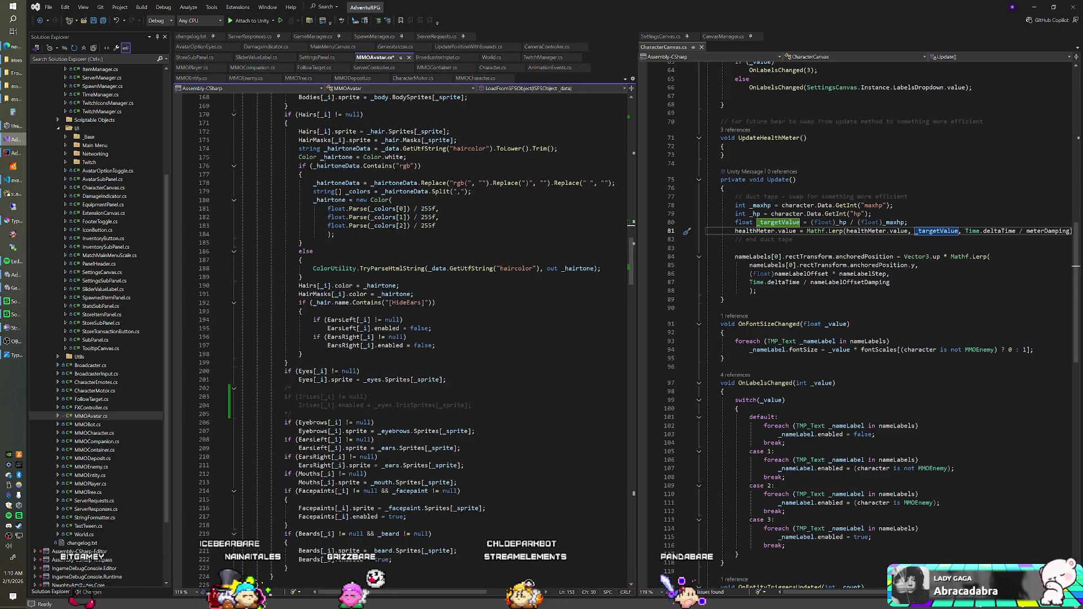
{"action": "scroll", "coordinate": [403, 338], "scroll_direction": "down", "scroll_amount": 3}
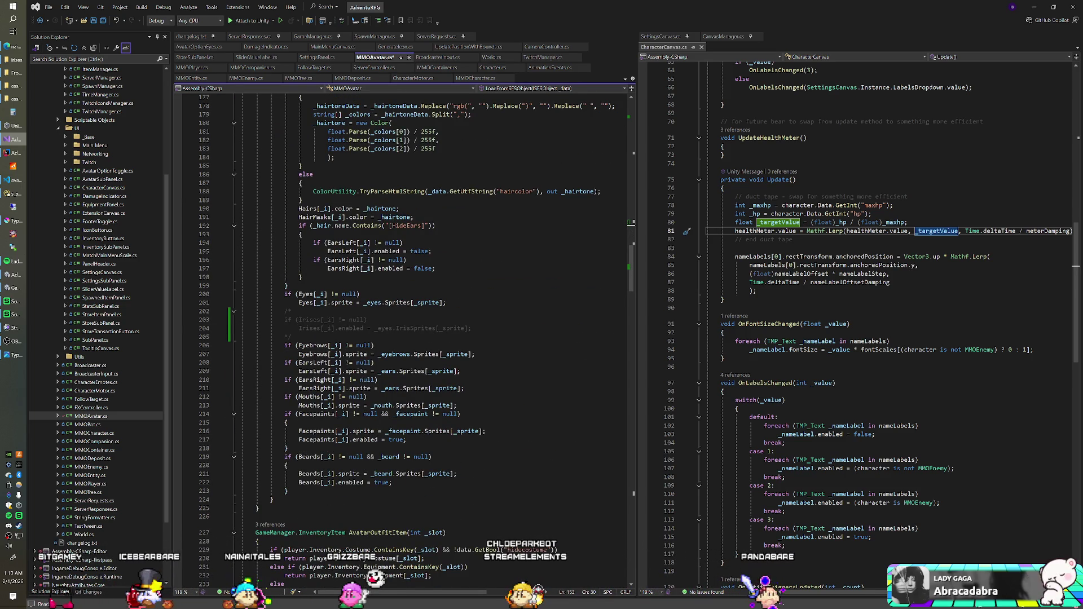
{"action": "scroll", "coordinate": [404, 338], "scroll_direction": "down", "scroll_amount": 3}
{"action": "scroll", "coordinate": [403, 339], "scroll_direction": "up", "scroll_amount": 3}
{"action": "scroll", "coordinate": [404, 339], "scroll_direction": "up", "scroll_amount": 10}
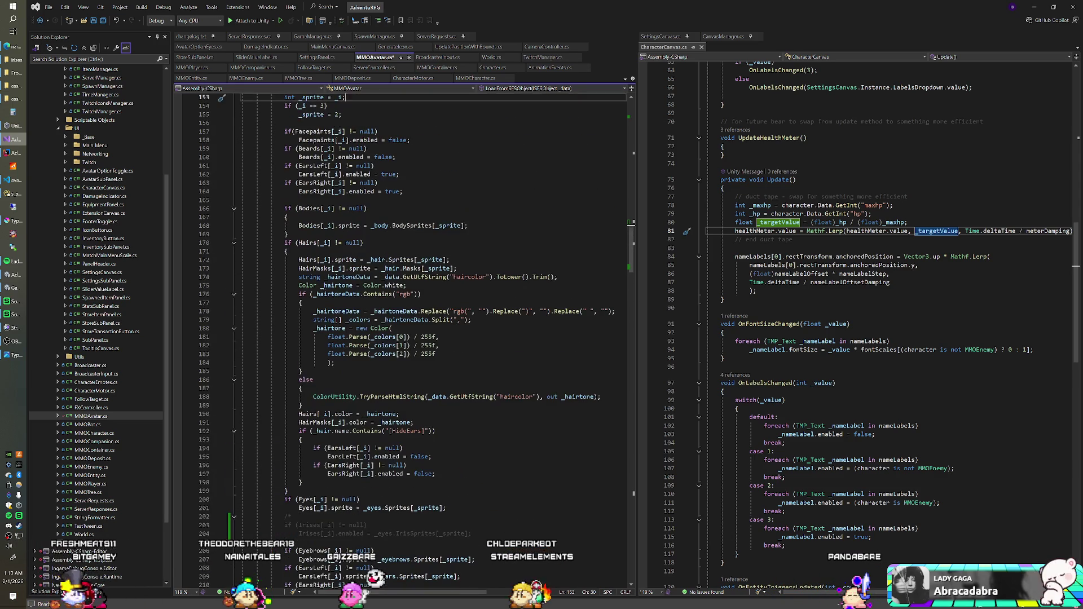
{"action": "scroll", "coordinate": [404, 338], "scroll_direction": "up", "scroll_amount": 20}
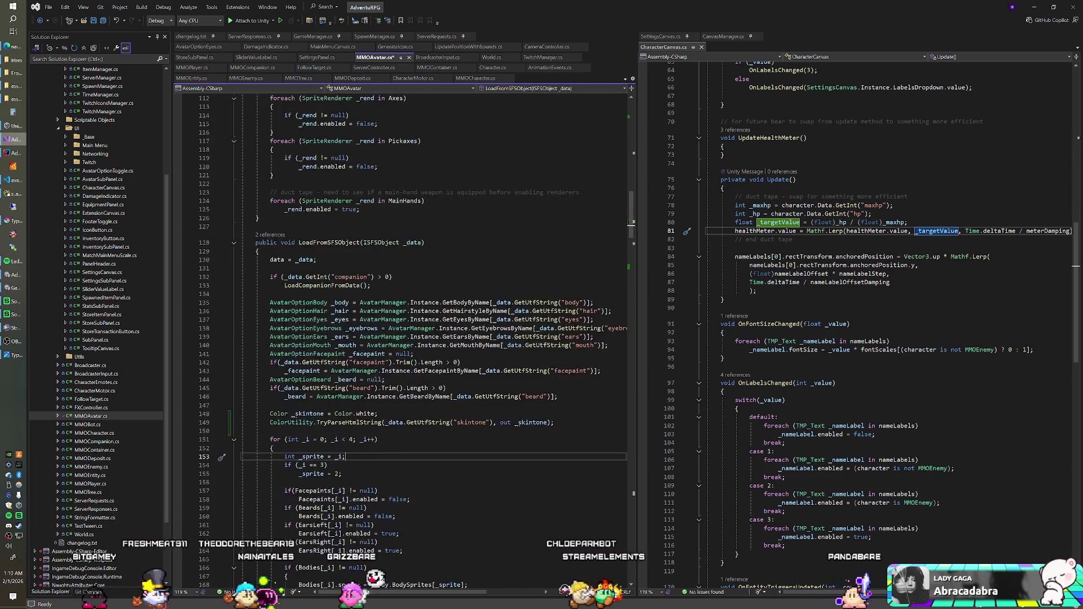
{"action": "scroll", "coordinate": [404, 338], "scroll_direction": "up", "scroll_amount": 17}
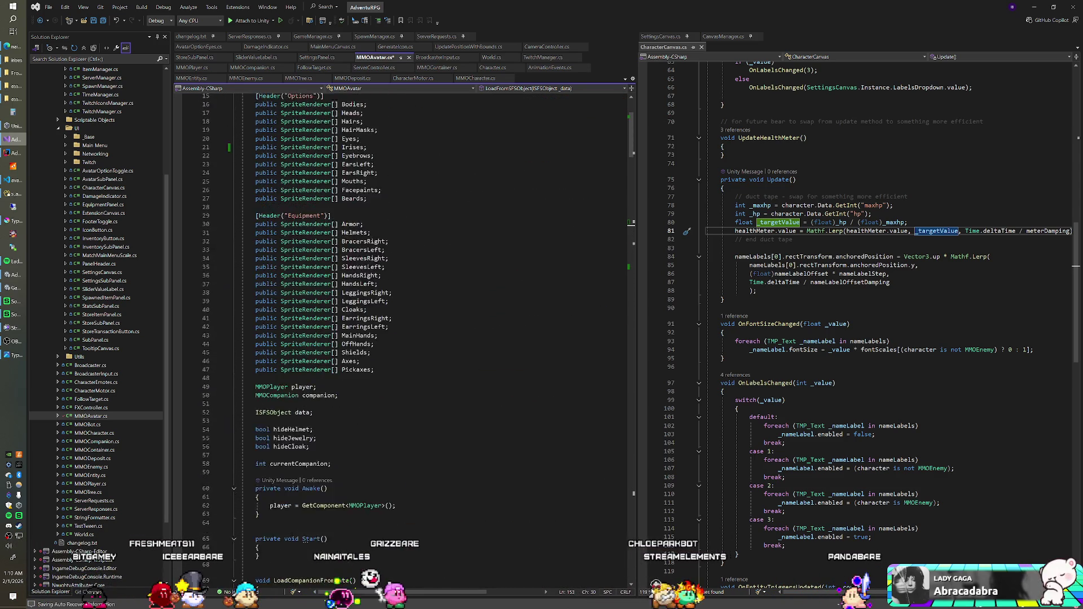
{"action": "scroll", "coordinate": [403, 338], "scroll_direction": "down", "scroll_amount": 20}
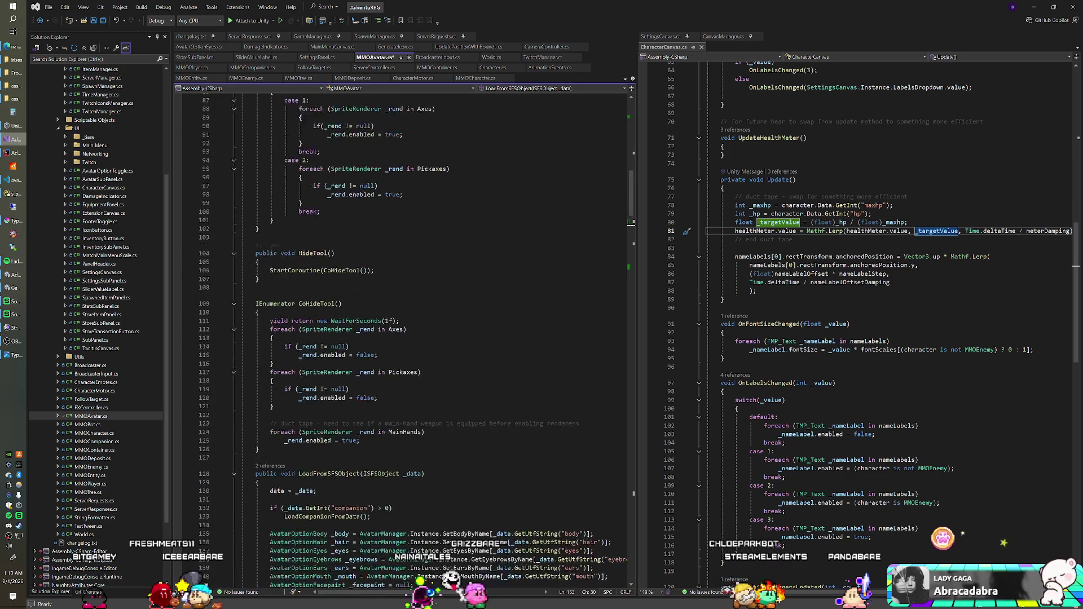
Step: Add an if (Heads[_i] != null) block and move it after the ears checks
{"action": "left_click", "coordinate": [285, 379]}
{"action": "key", "text": "Return"}
{"action": "type", "text": "if (Heads"}
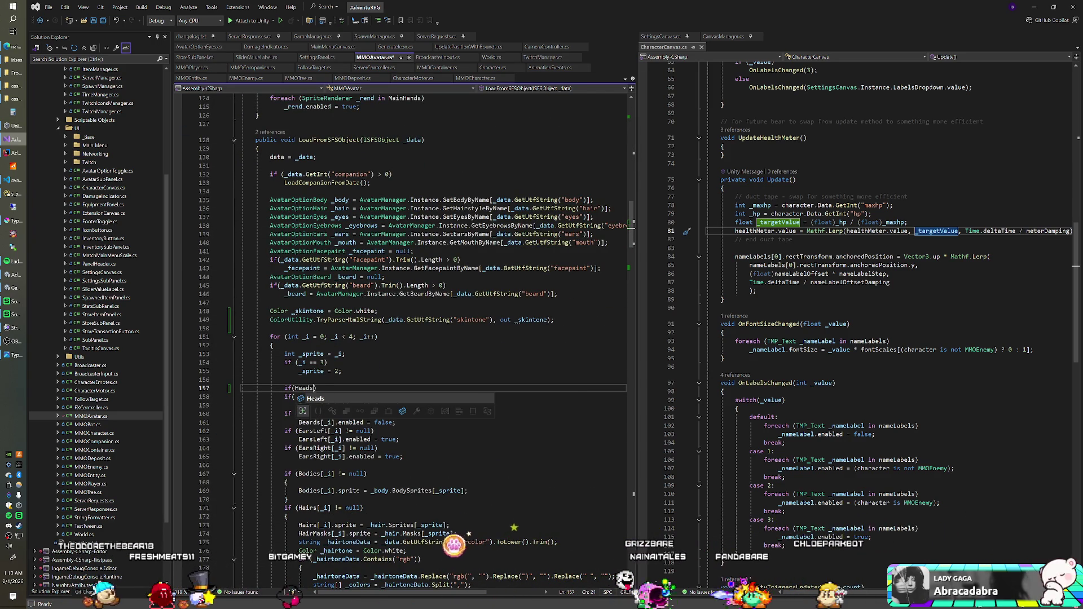
{"action": "type", "text": "[_"}
{"action": "type", "text": "i] != "}
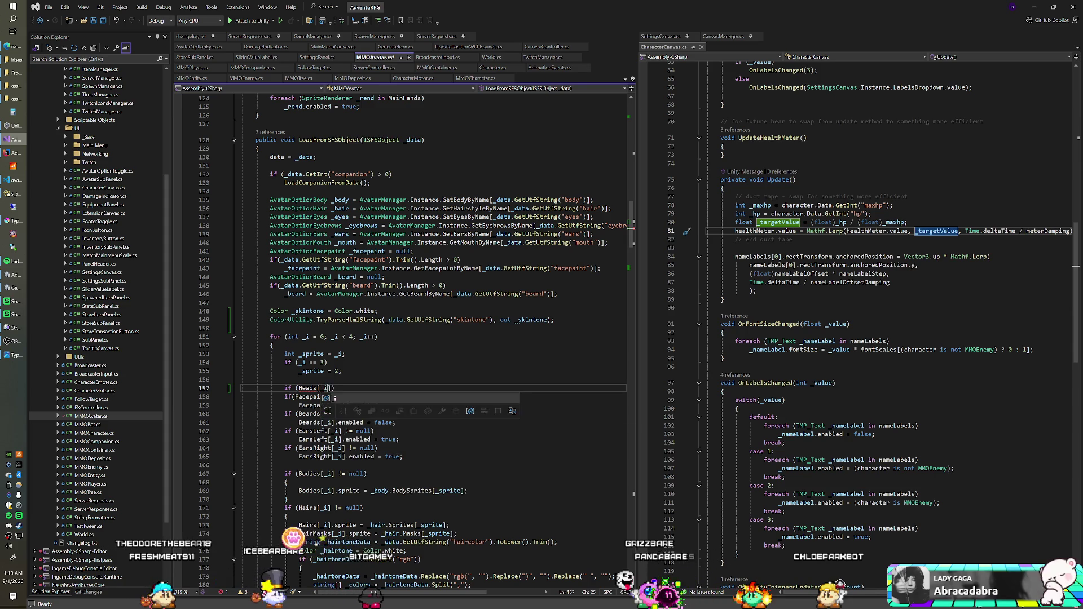
{"action": "type", "text": "null)"}
{"action": "key", "text": "Return"}
{"action": "type", "text": "{"}
{"action": "key", "text": "Return"}
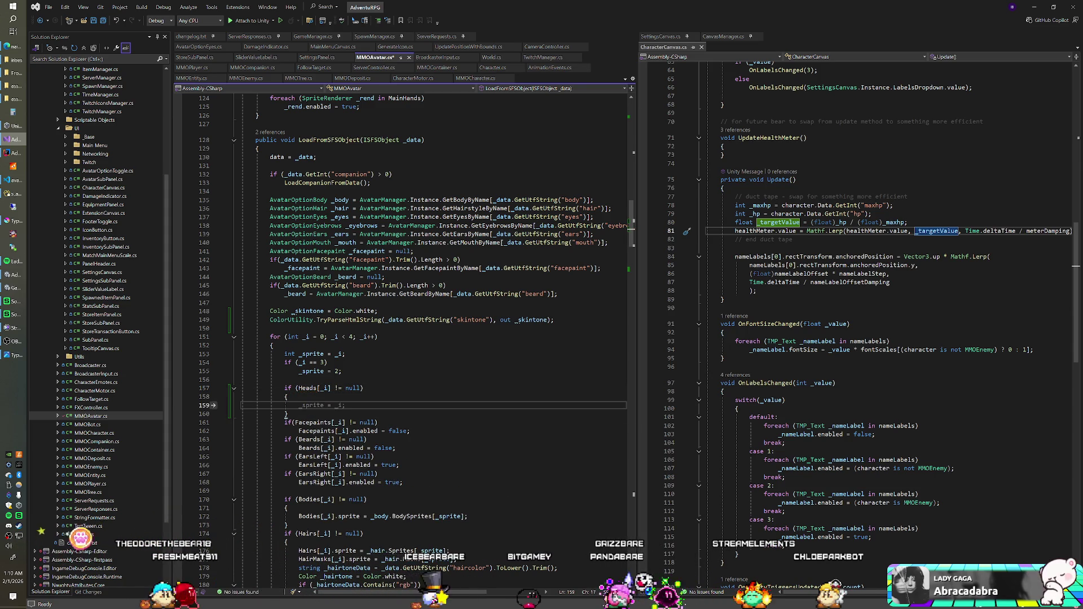
{"action": "scroll", "coordinate": [338, 367], "scroll_direction": "down", "scroll_amount": 2}
{"action": "left_click_drag", "start_coordinate": [289, 363], "coordinate": [346, 337]}
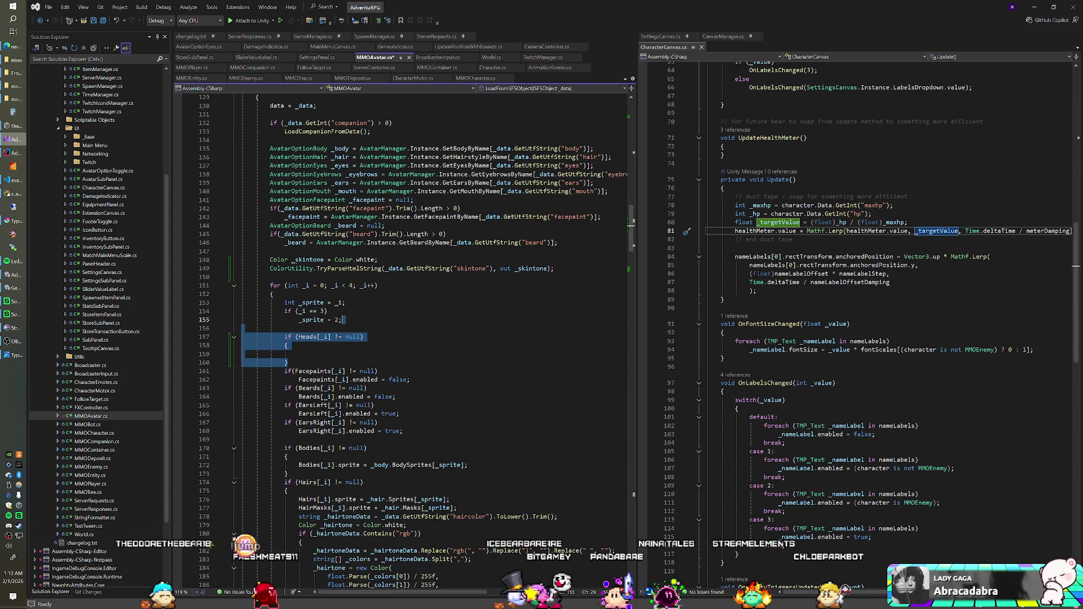
{"action": "key", "text": "Delete"}
{"action": "left_click", "coordinate": [299, 396]}
{"action": "key", "text": "ctrl+v"}
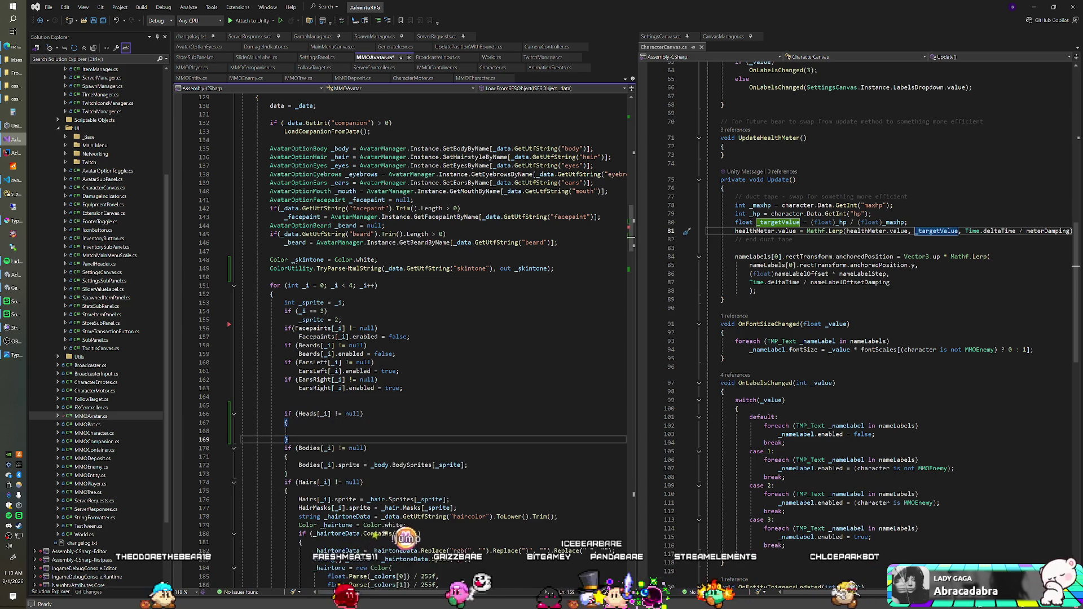
Step: Fill the block with Heads[_i].color = _skintone; and save the script
{"action": "left_click", "coordinate": [299, 431]}
{"action": "type", "text": "He"}
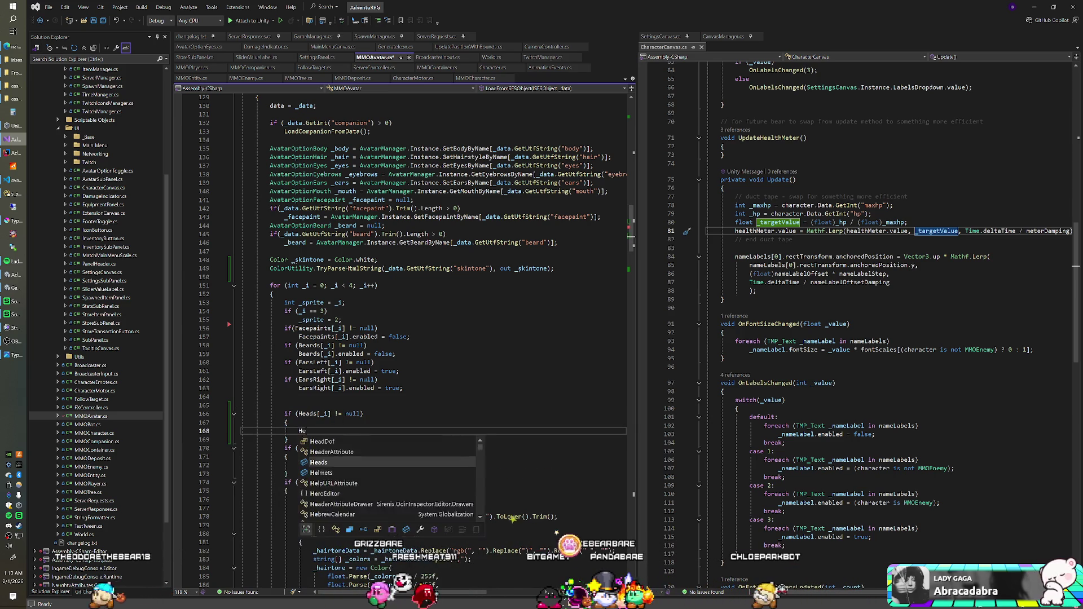
{"action": "type", "text": "ads[_i]."}
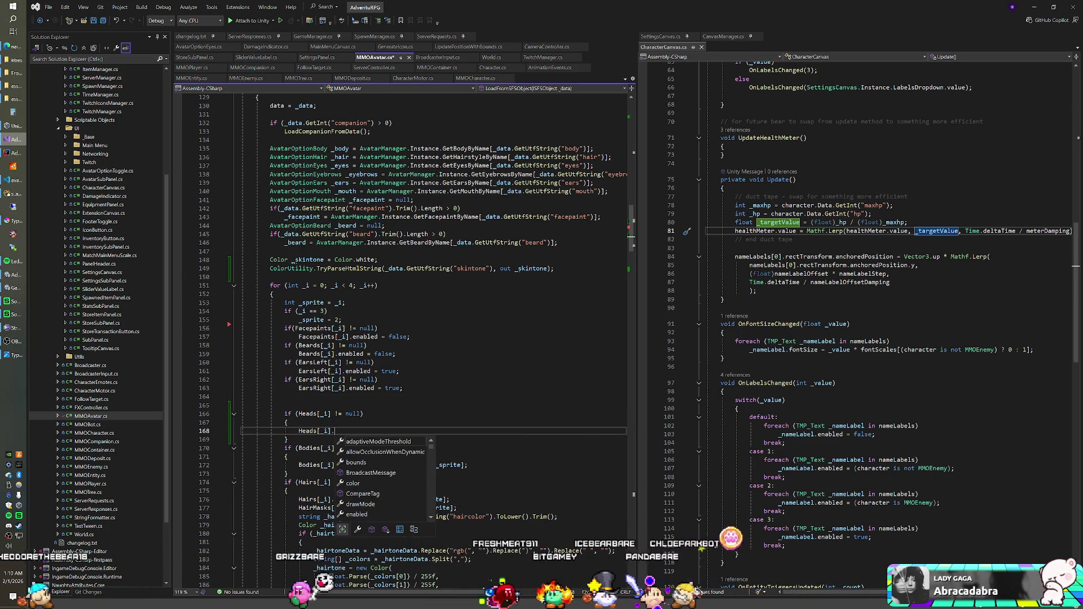
{"action": "type", "text": "color = _s"}
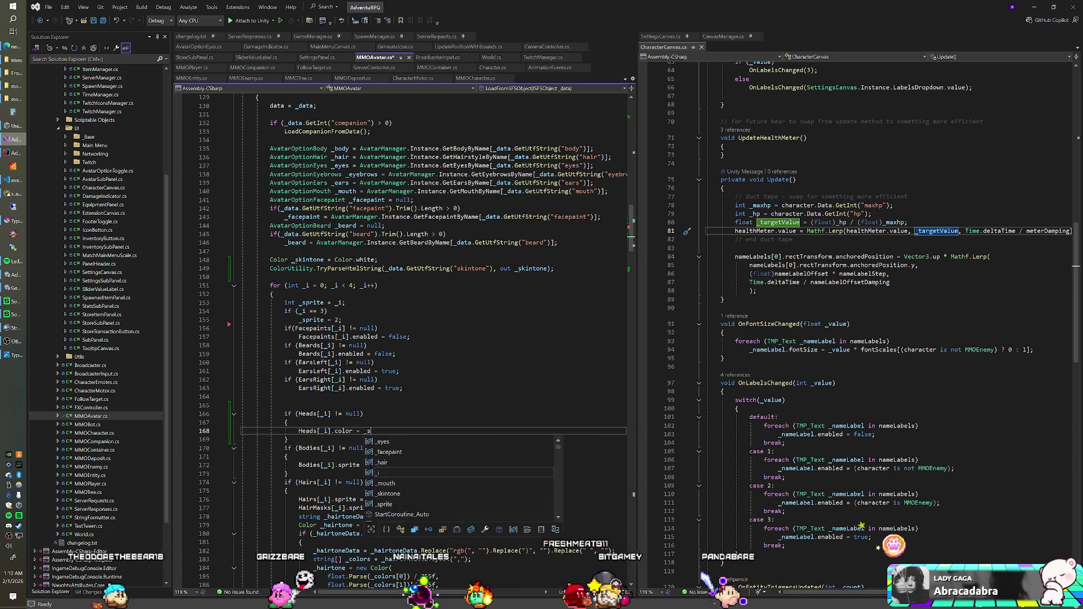
{"action": "type", "text": "kintone;"}
{"action": "key", "text": "ctrl+s"}
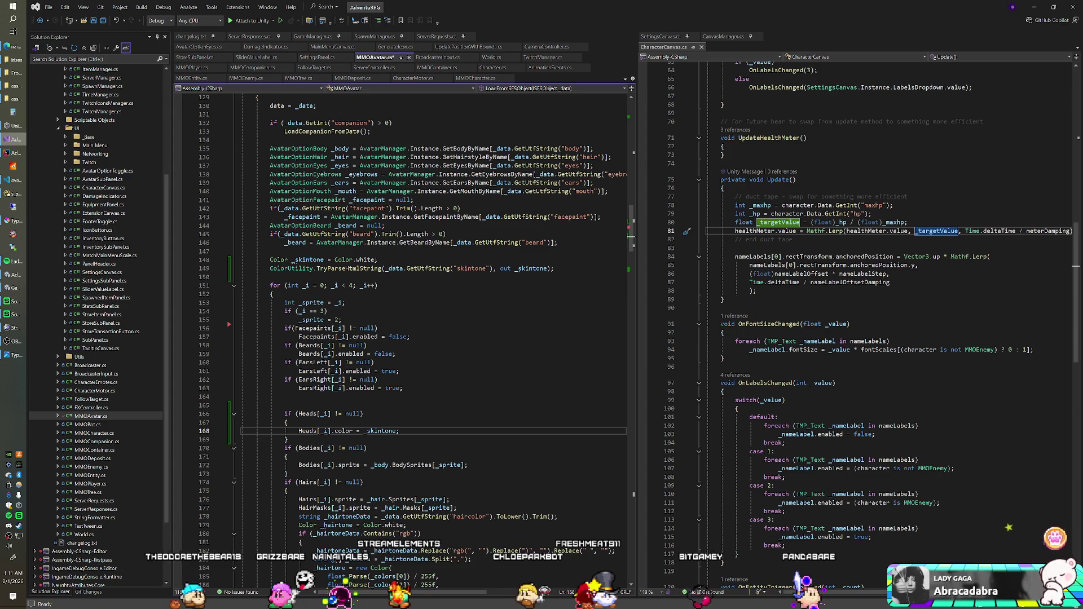
{"action": "left_click", "coordinate": [288, 423]}
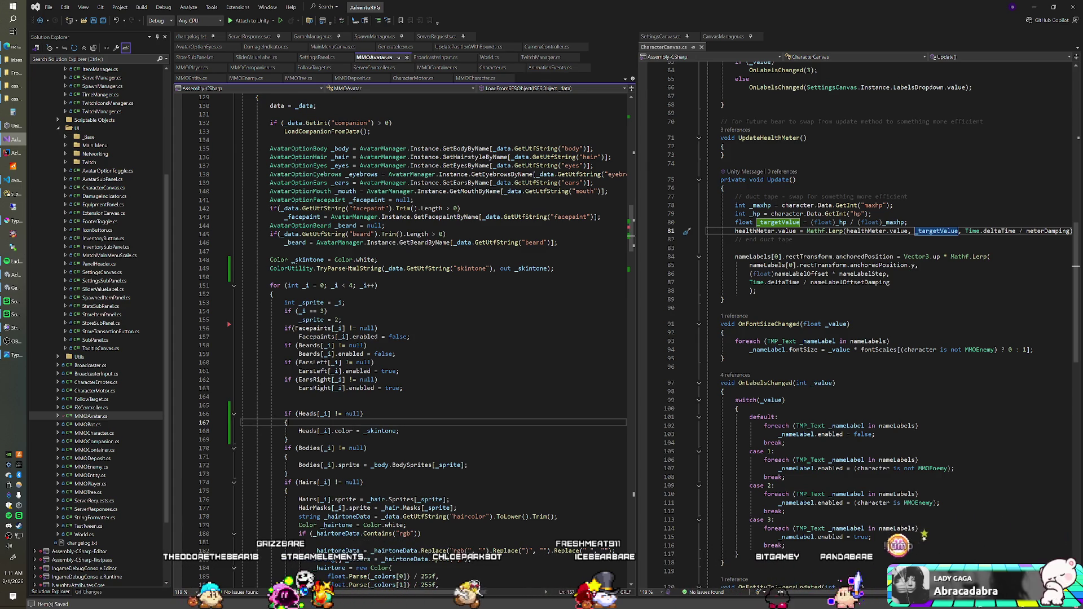
{"action": "key", "text": "alt+Tab"}
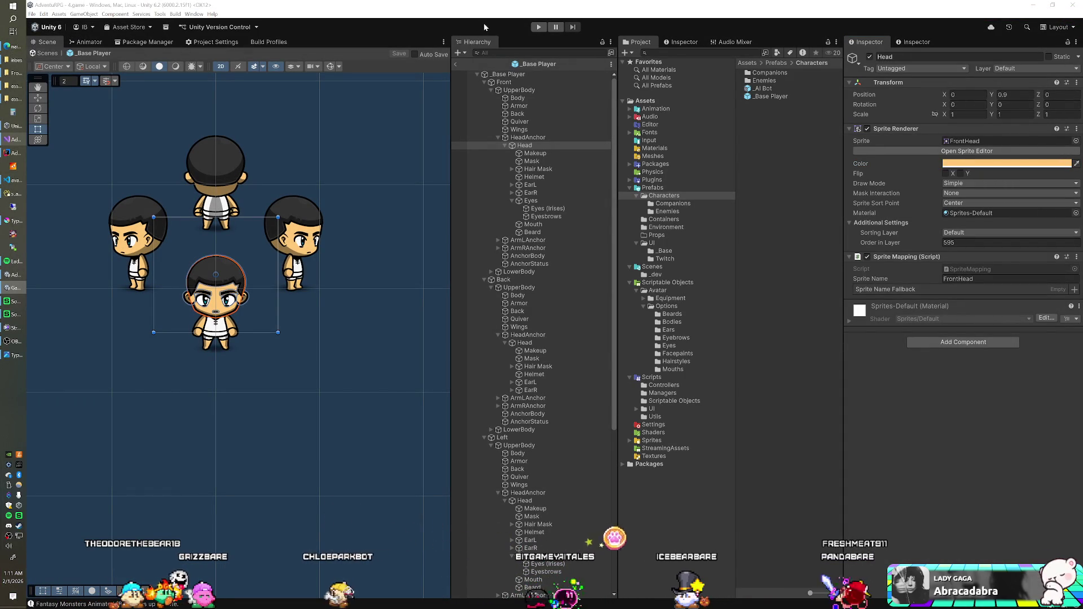
Step: Exit the _Base Player prefab and run the 4.game scene in play mode
{"action": "left_click", "coordinate": [457, 64]}
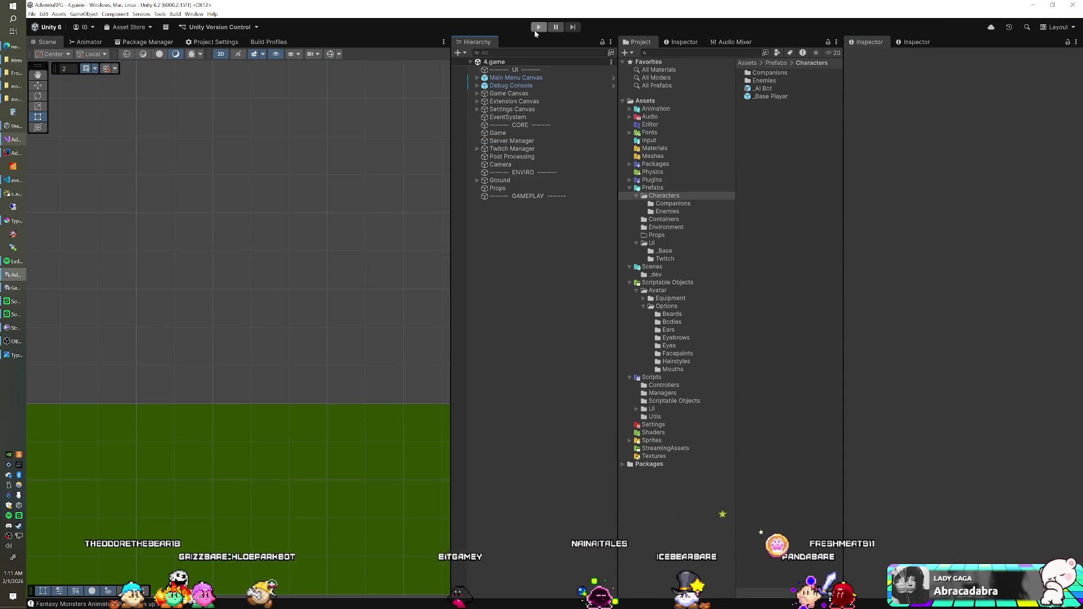
{"action": "left_click", "coordinate": [539, 27]}
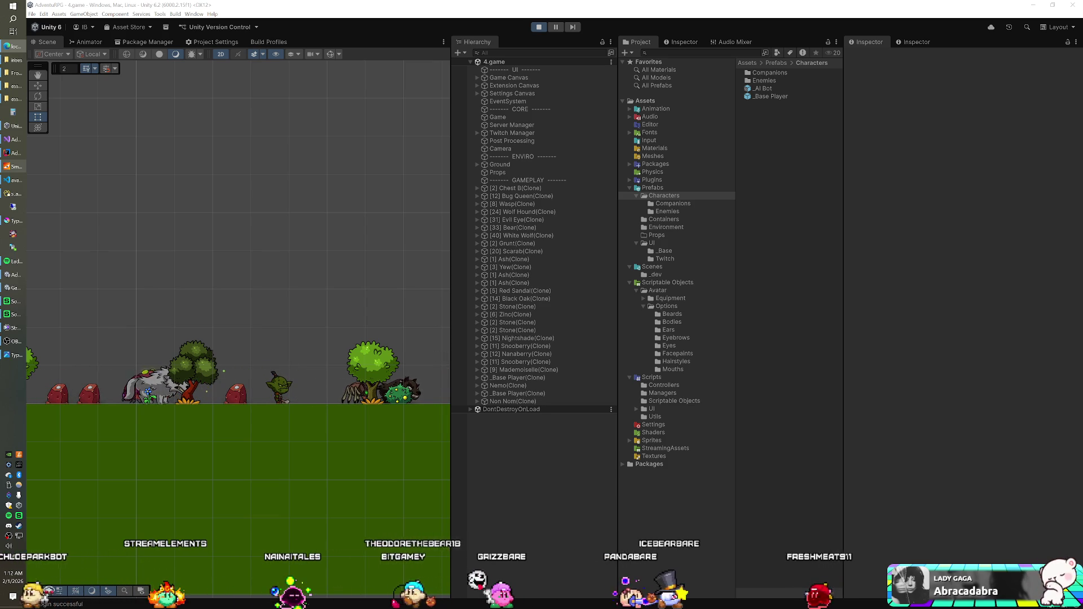
{"action": "key", "text": "alt+Tab"}
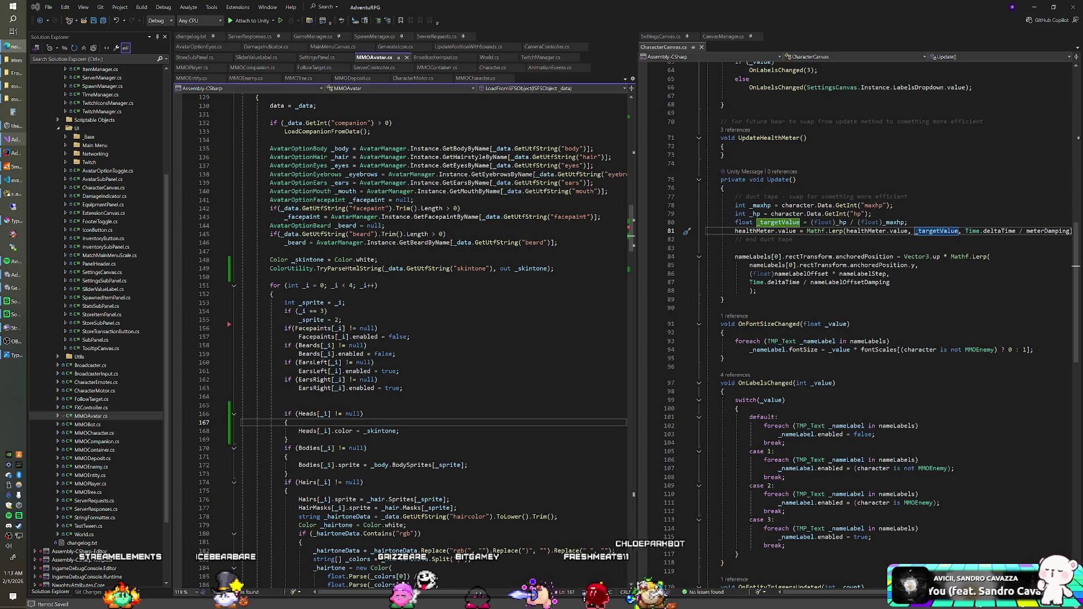
Step: Bring up the running game window to watch the avatars in the world
{"action": "key", "text": "alt+Tab"}
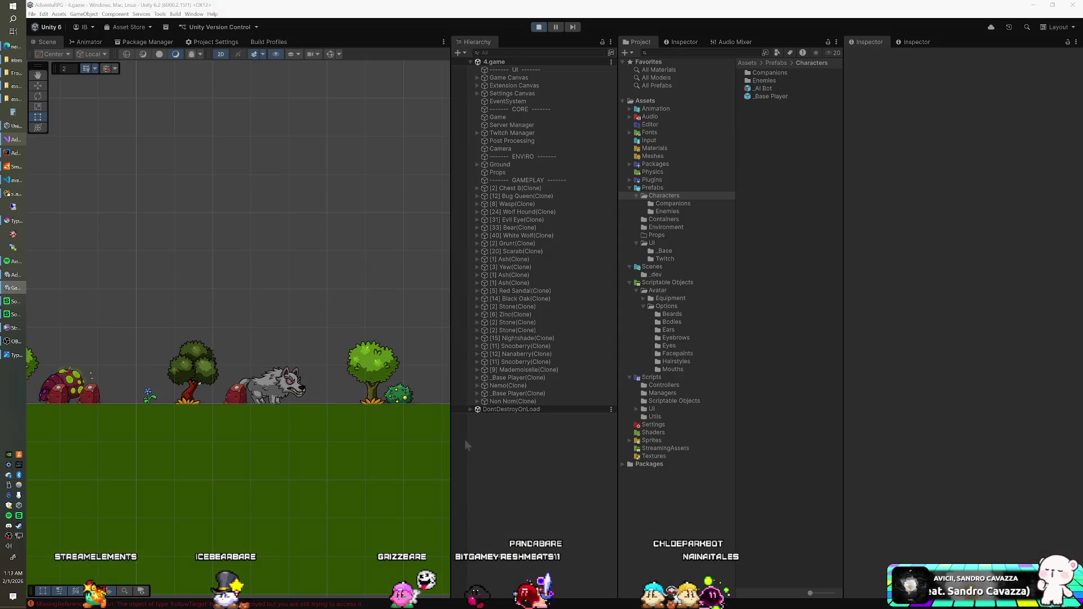
{"action": "key", "text": "alt+Tab"}
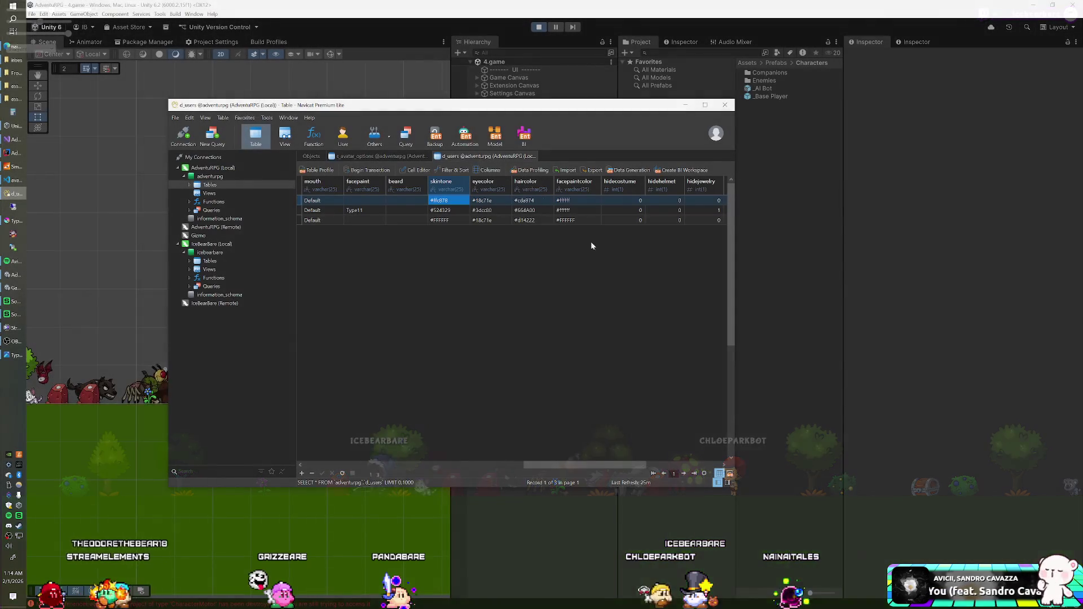
Step: Refresh d_users and start editing the second user's skintone value
{"action": "key", "text": "F5"}
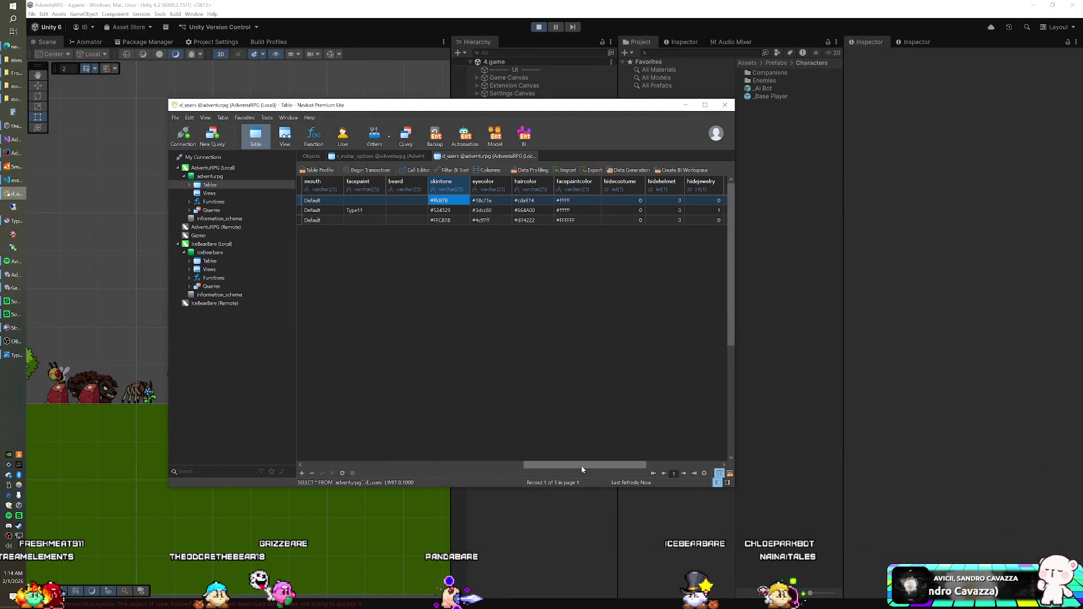
{"action": "scroll", "coordinate": [529, 458], "scroll_direction": "left", "scroll_amount": 3}
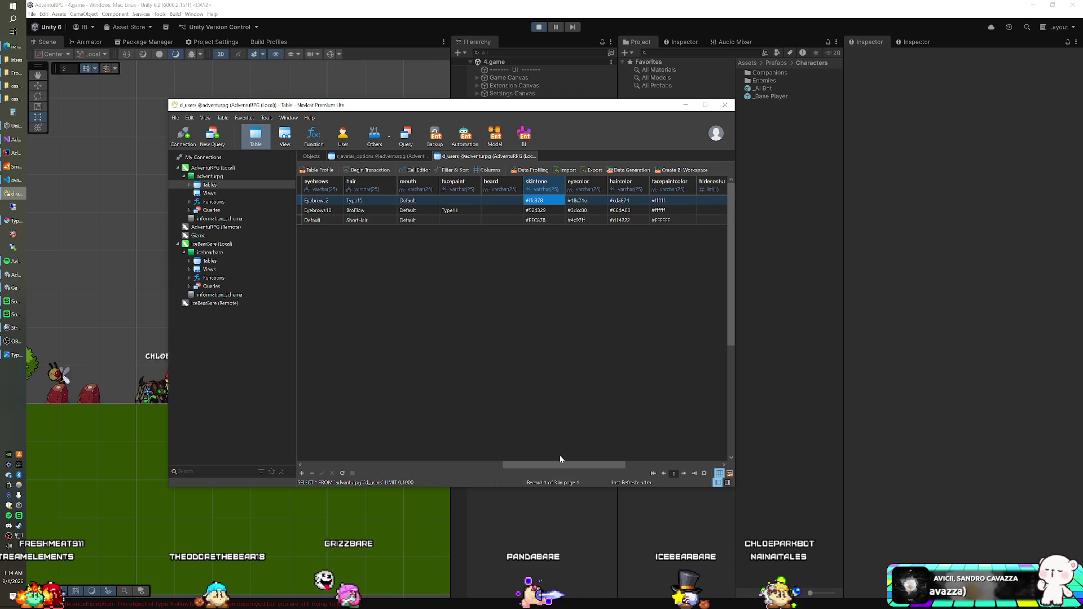
{"action": "double_click", "coordinate": [550, 208]}
{"action": "key", "text": "BackSpace"}
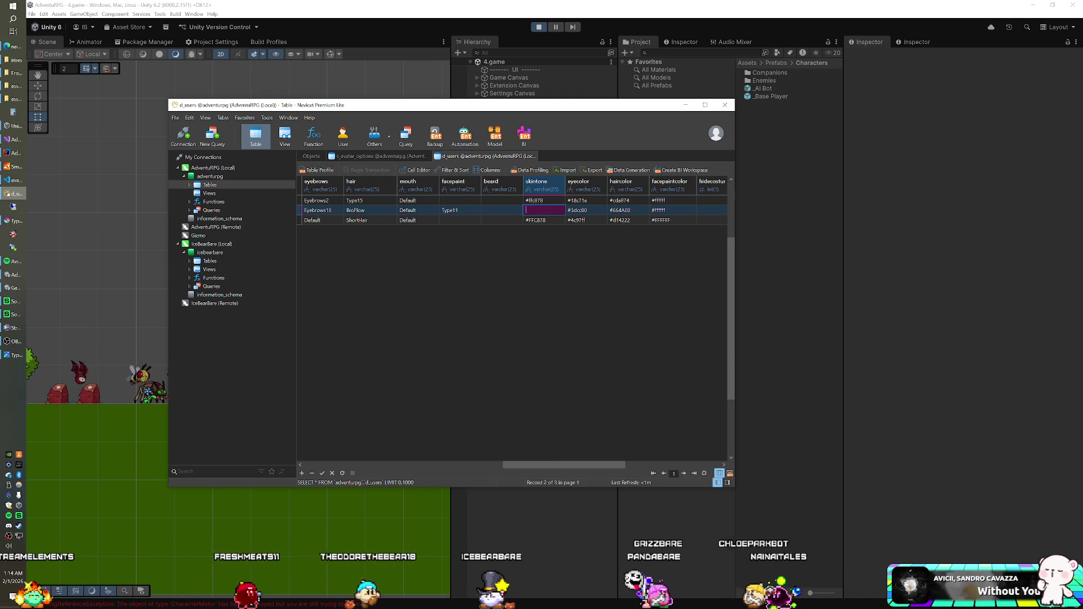
Step: Check the Light code #ffc878 in s_avatar_options, then stop play mode in Unity
{"action": "left_click", "coordinate": [685, 105]}
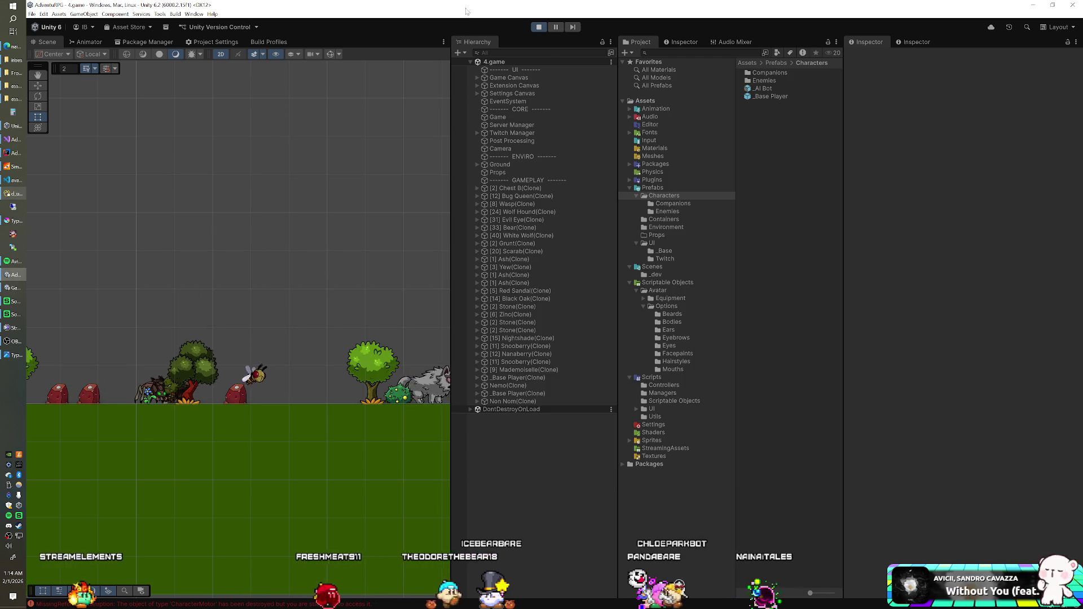
{"action": "left_click", "coordinate": [9, 195]}
{"action": "left_click", "coordinate": [381, 156]}
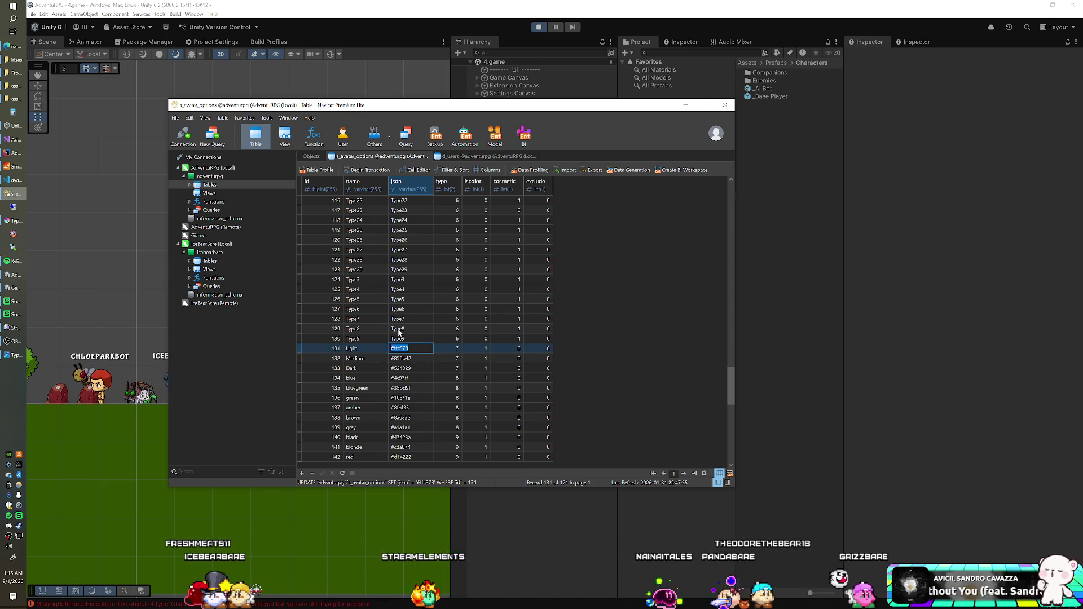
{"action": "left_click", "coordinate": [547, 57]}
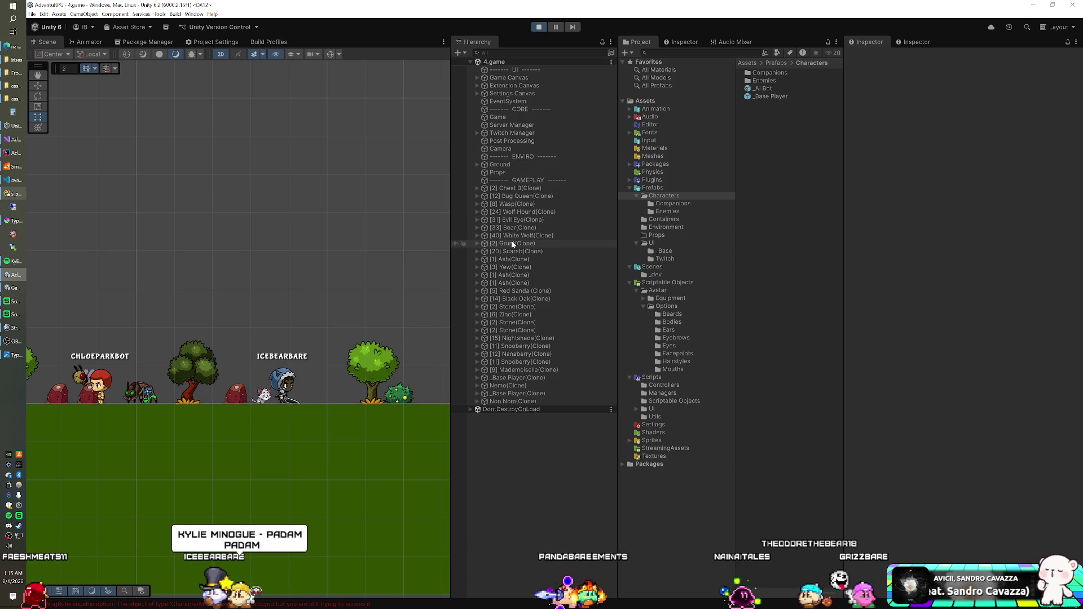
{"action": "key", "text": "alt+Tab"}
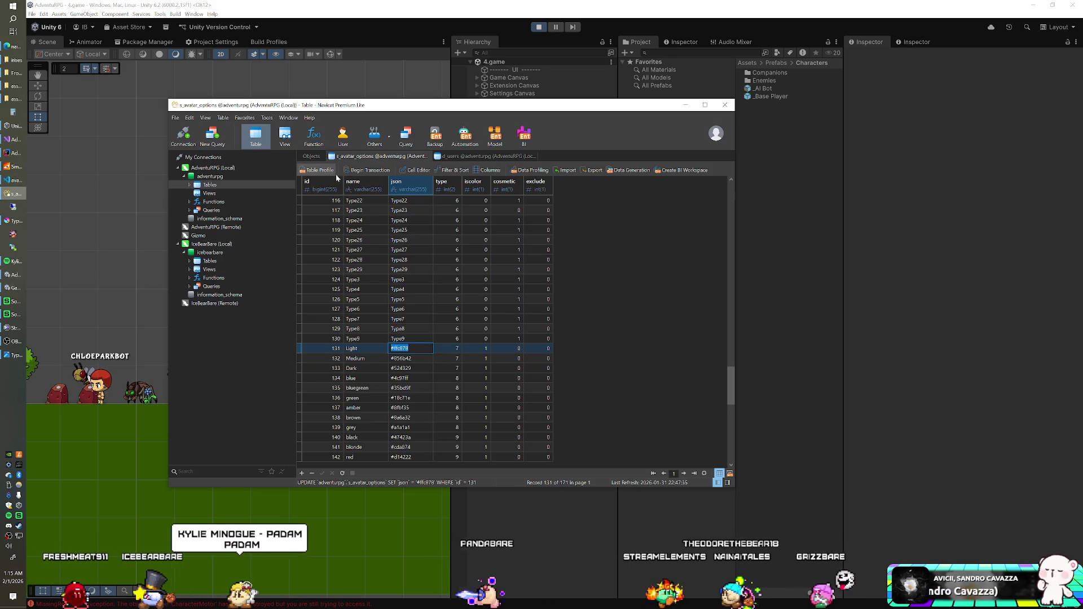
{"action": "key", "text": "alt+Tab"}
{"action": "key", "text": "ctrl+p"}
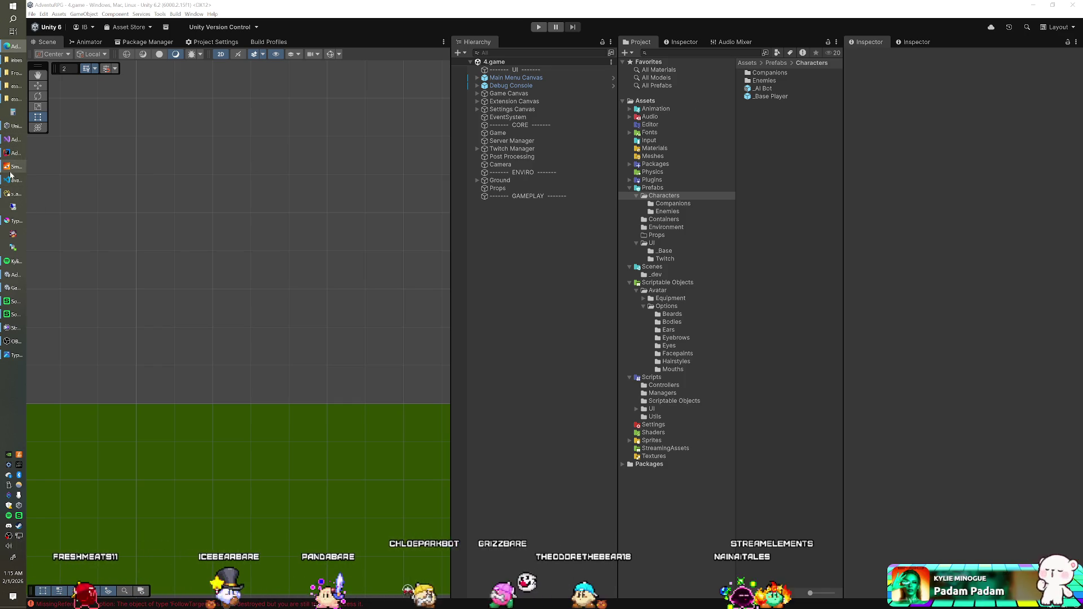
Step: Discard the pending edit and set the second user's skintone to #ffc878
{"action": "left_click", "coordinate": [11, 194]}
{"action": "left_click", "coordinate": [448, 158]}
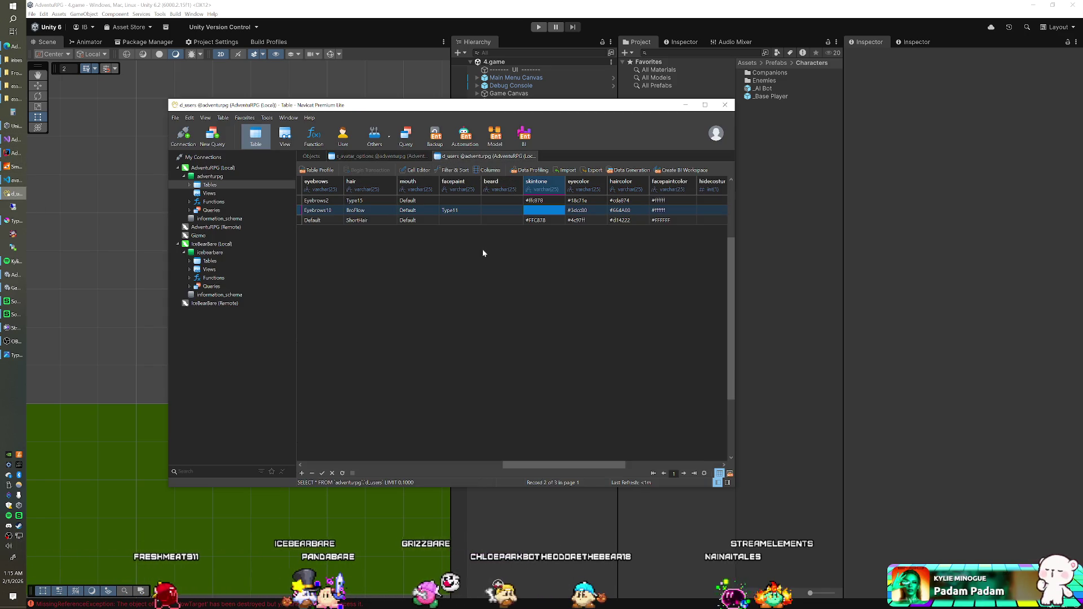
{"action": "key", "text": "ctrl+r"}
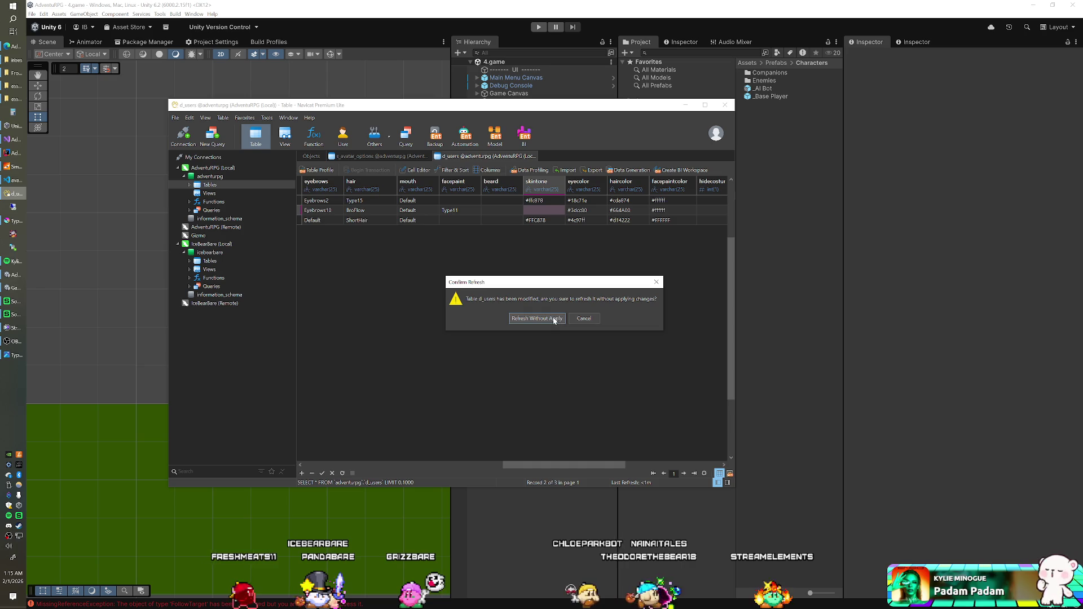
{"action": "left_click", "coordinate": [554, 319]}
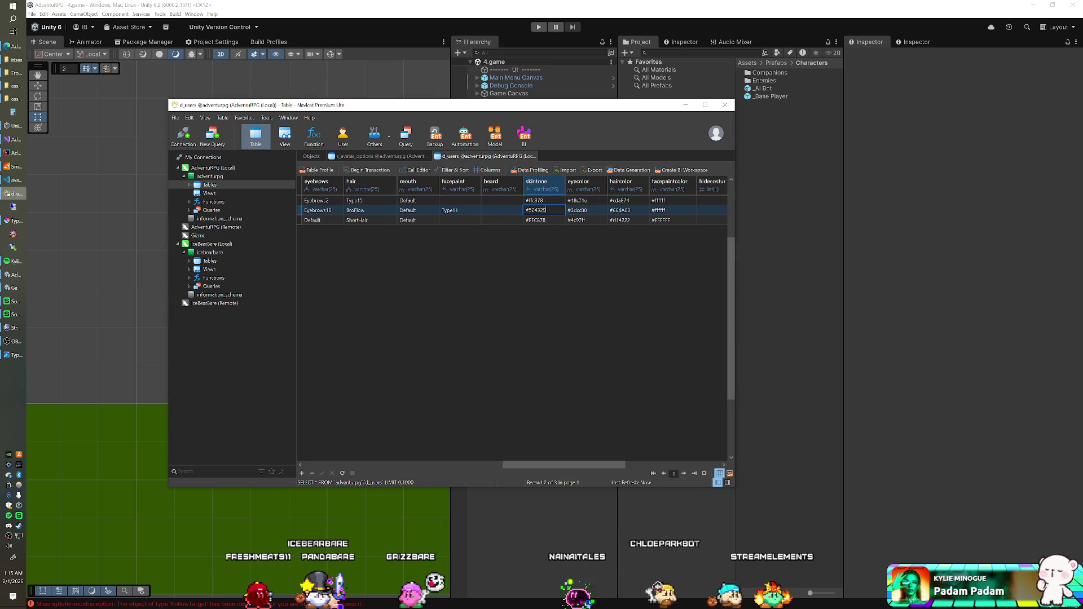
{"action": "key", "text": "ctrl+v"}
{"action": "key", "text": "Return"}
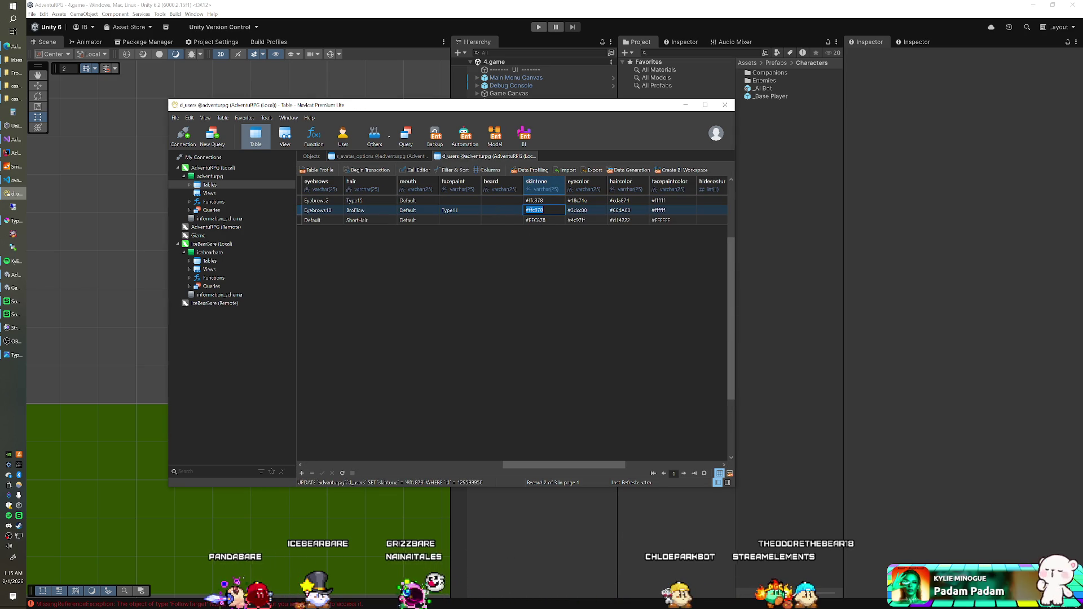
{"action": "left_click", "coordinate": [534, 220]}
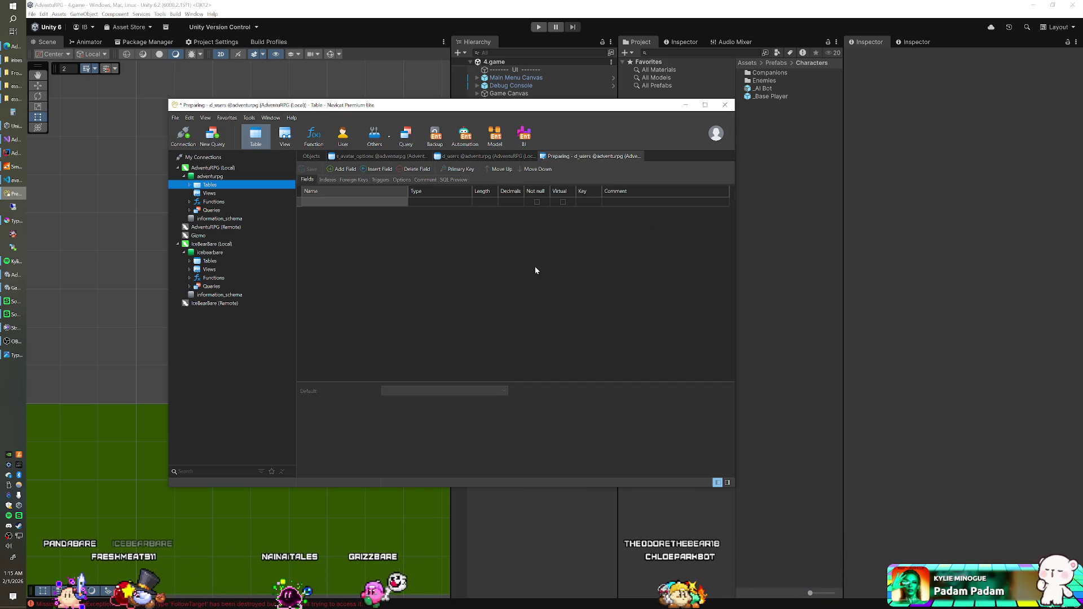
Step: Make '#FFC878' the skintone column default in d_users' design and save it
{"action": "key", "text": "Down"}
{"action": "key", "text": "Down"}
{"action": "key", "text": "Down"}
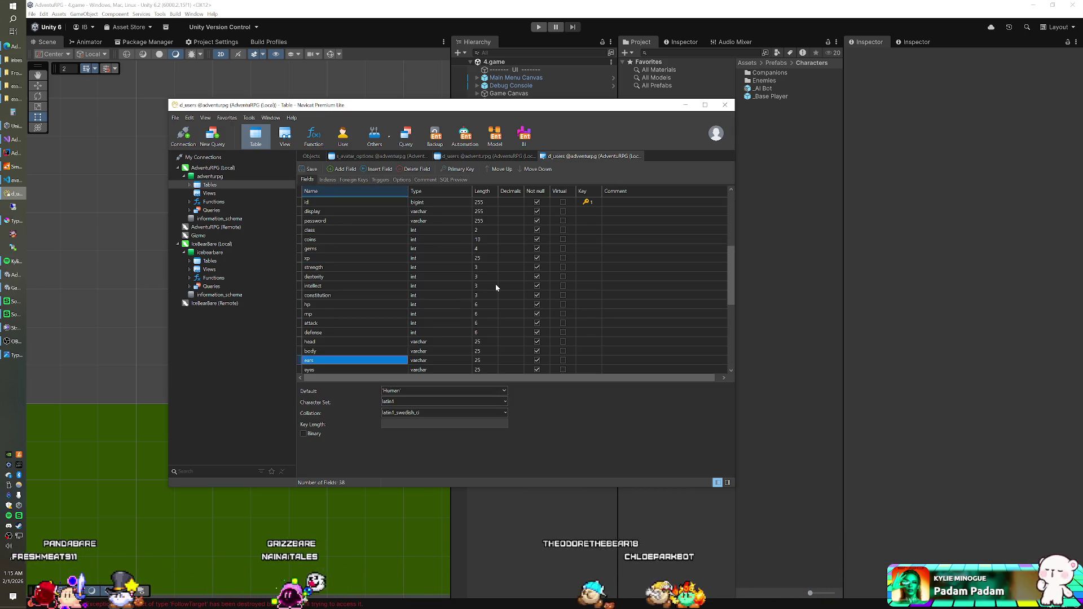
{"action": "left_click", "coordinate": [417, 294]}
{"action": "type", "text": "#f1c878"}
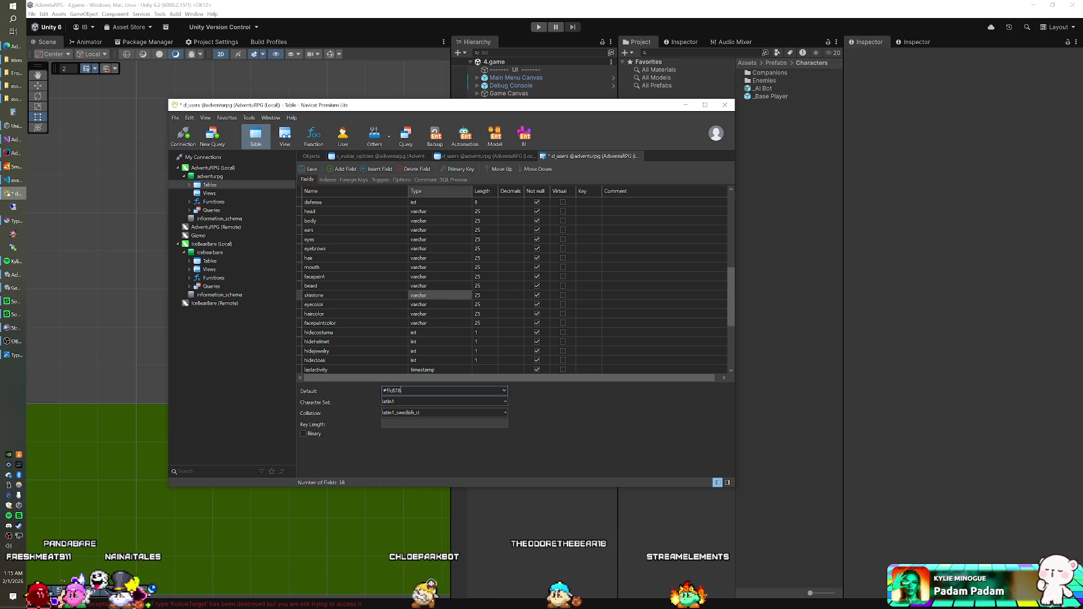
{"action": "key", "text": "ctrl+s"}
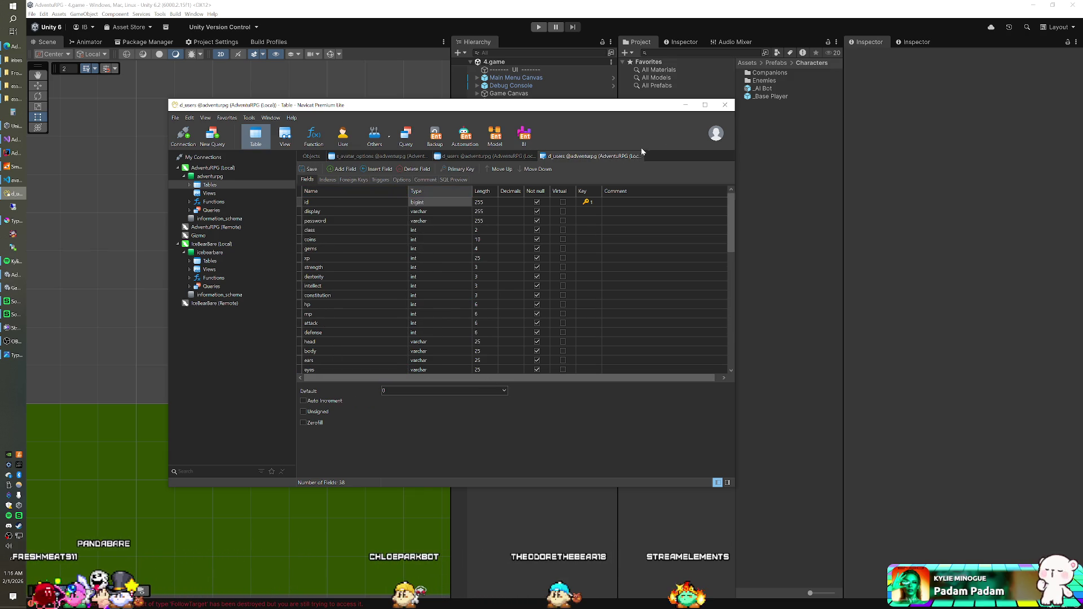
{"action": "left_click", "coordinate": [642, 156]}
{"action": "left_click", "coordinate": [383, 156]}
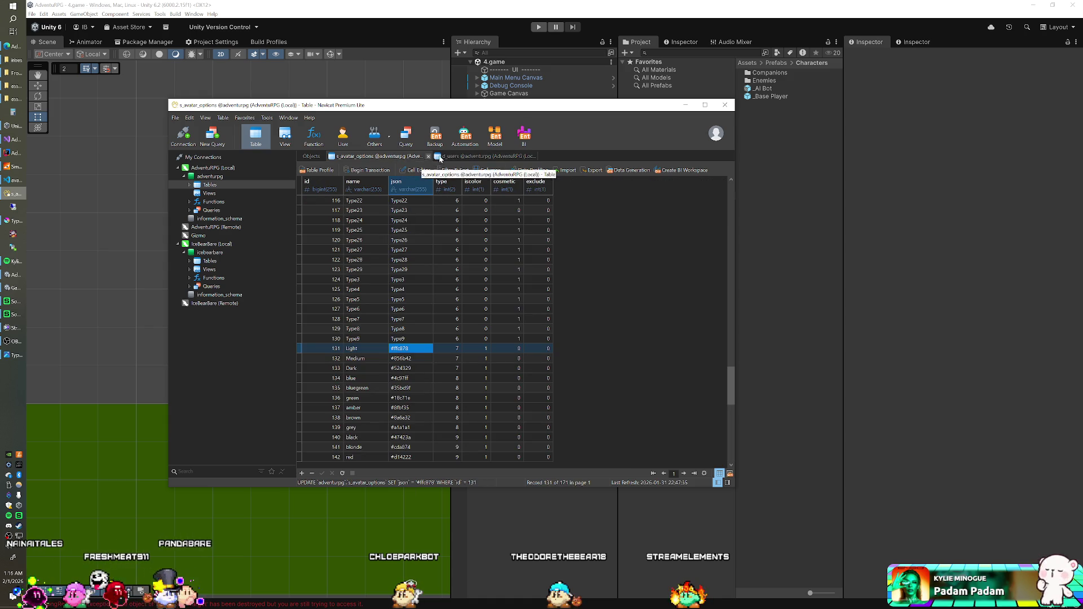
{"action": "left_click", "coordinate": [358, 39]}
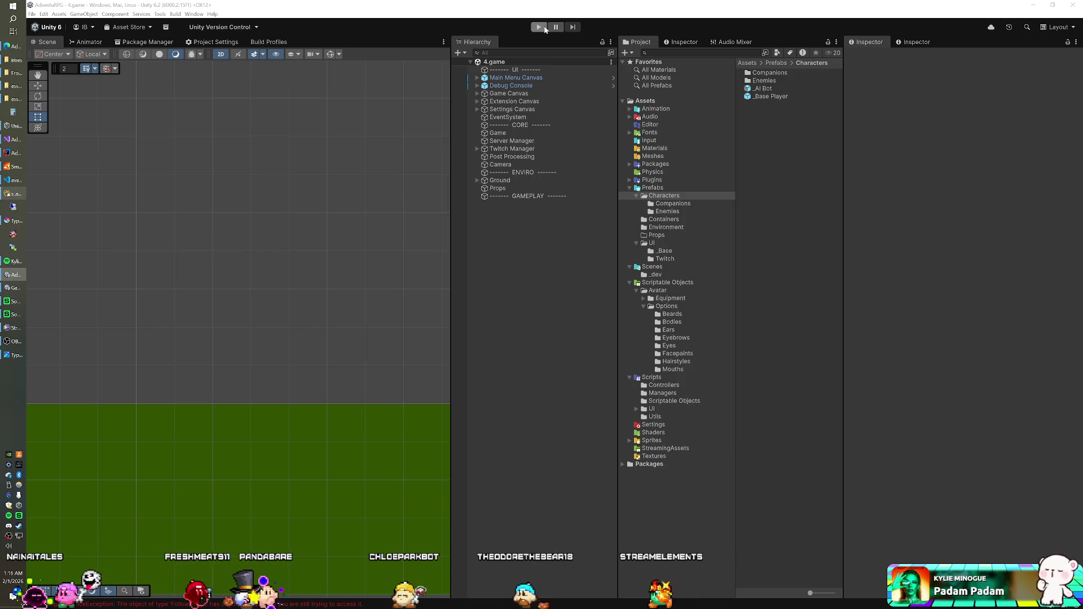
Step: Run the game and cycle the avatar through dark, middle and light tones, ending on light
{"action": "left_click", "coordinate": [539, 27]}
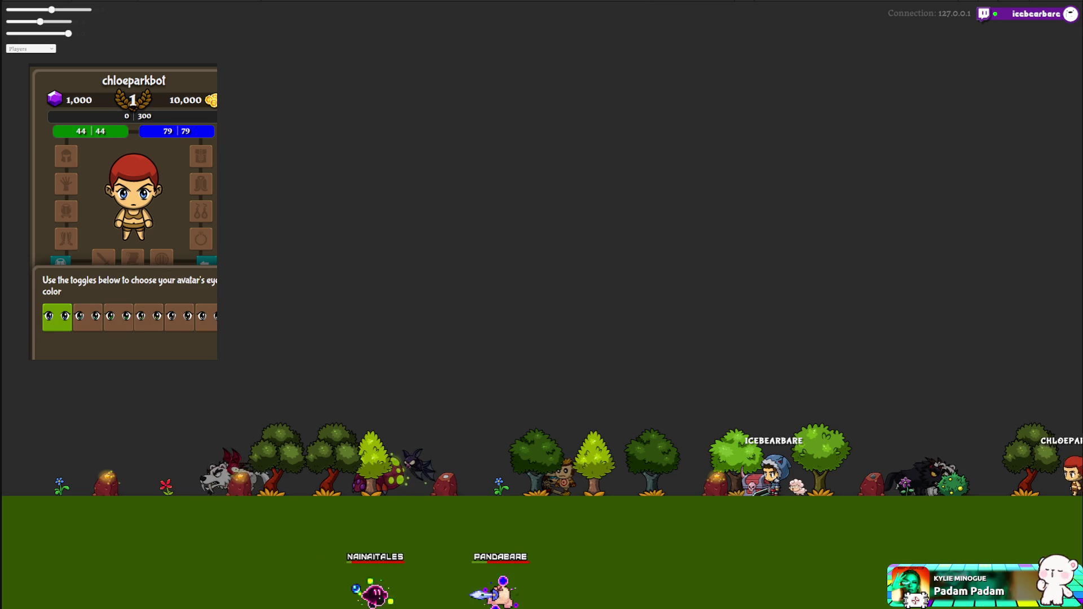
{"action": "left_click", "coordinate": [149, 344]}
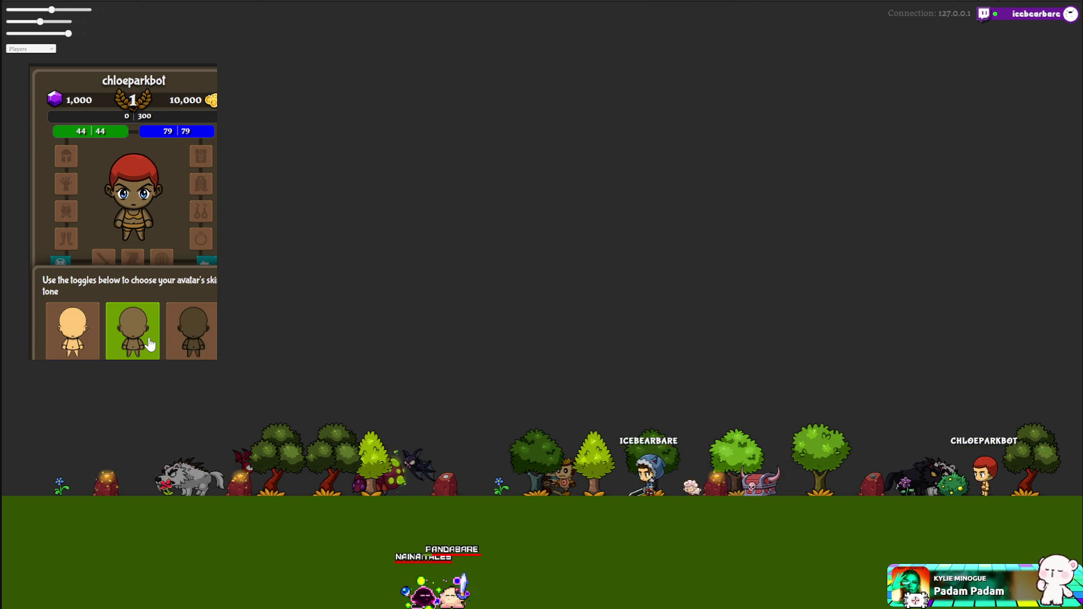
{"action": "left_click", "coordinate": [182, 340]}
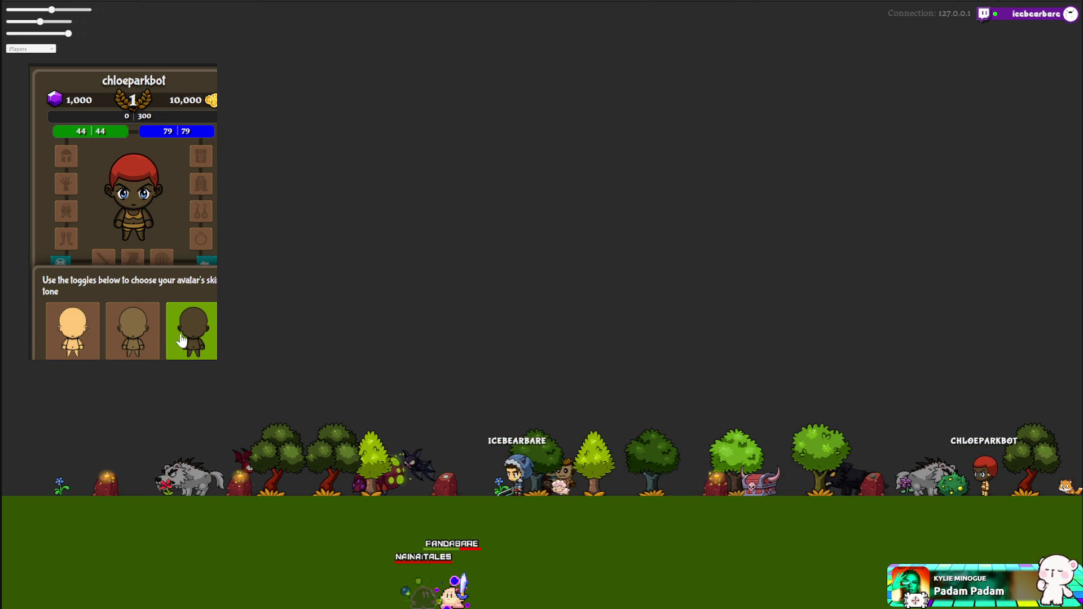
{"action": "left_click", "coordinate": [133, 340]}
{"action": "left_click", "coordinate": [98, 342]}
{"action": "left_click", "coordinate": [133, 339]}
{"action": "left_click", "coordinate": [189, 339]}
{"action": "left_click", "coordinate": [133, 339]}
{"action": "left_click", "coordinate": [79, 339]}
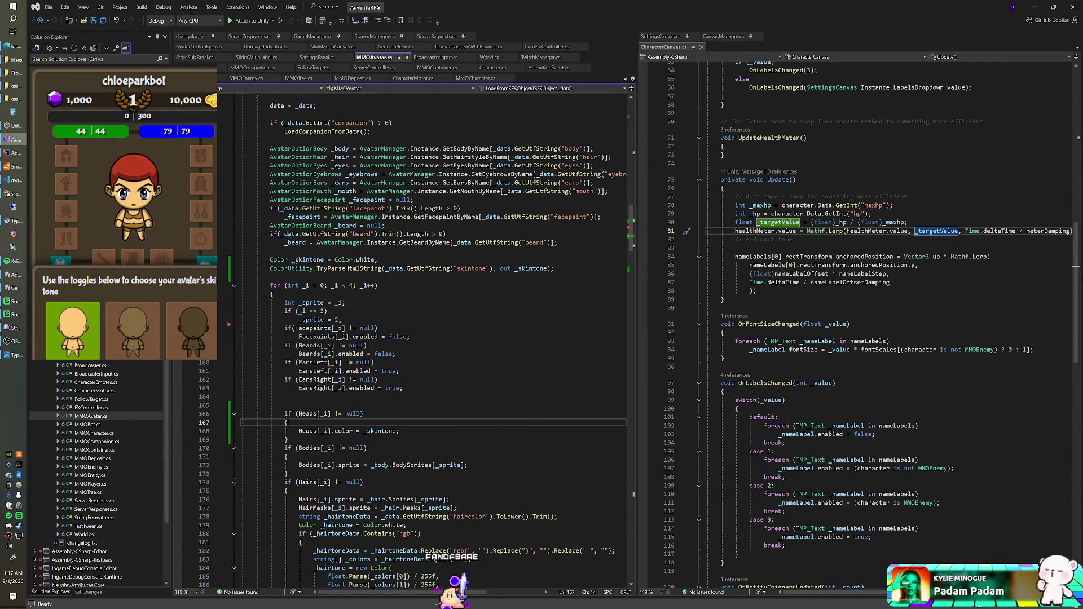
Step: Paste the Heads[_i].color = _skintone; line below the Bodies sprite assignment in LoadFromSFSObject
{"action": "scroll", "coordinate": [429, 338], "scroll_direction": "down", "scroll_amount": 6}
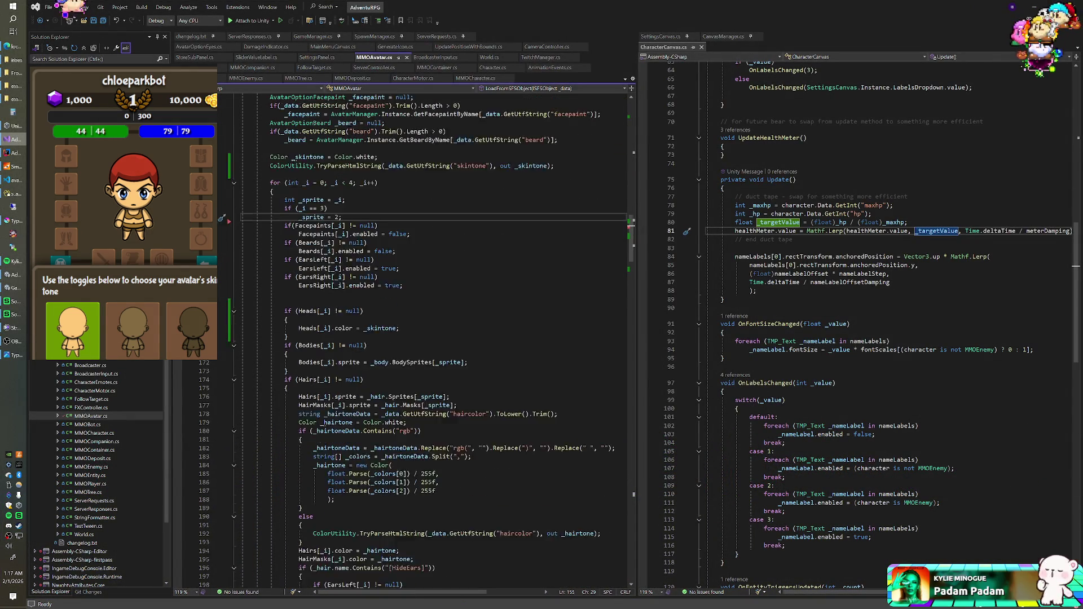
{"action": "key", "text": "Down"}
{"action": "key", "text": "Down"}
{"action": "key", "text": "Down"}
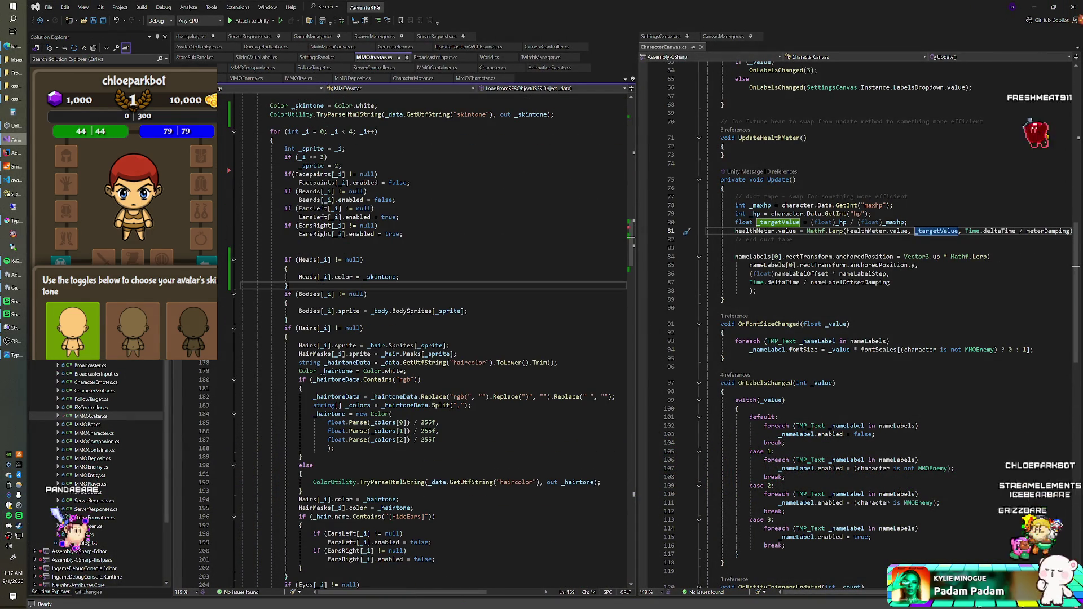
{"action": "mouse_move", "coordinate": [630, 252]}
{"action": "left_mouse_down"}
{"action": "mouse_move", "coordinate": [636, 123]}
{"action": "mouse_move", "coordinate": [634, 132]}
{"action": "left_mouse_up"}
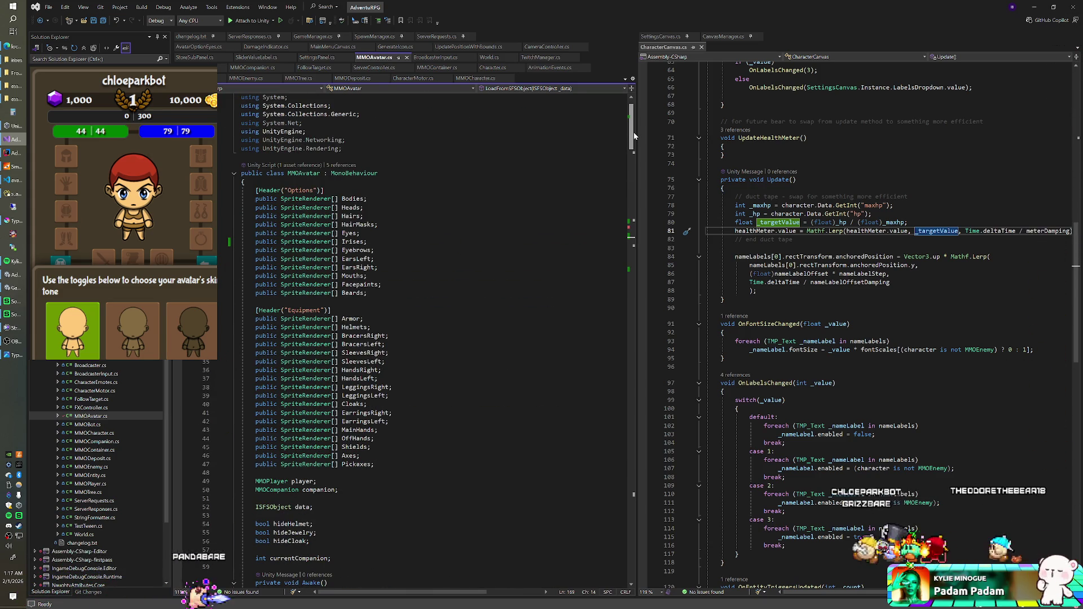
{"action": "scroll", "coordinate": [634, 136], "scroll_direction": "down", "scroll_amount": 1}
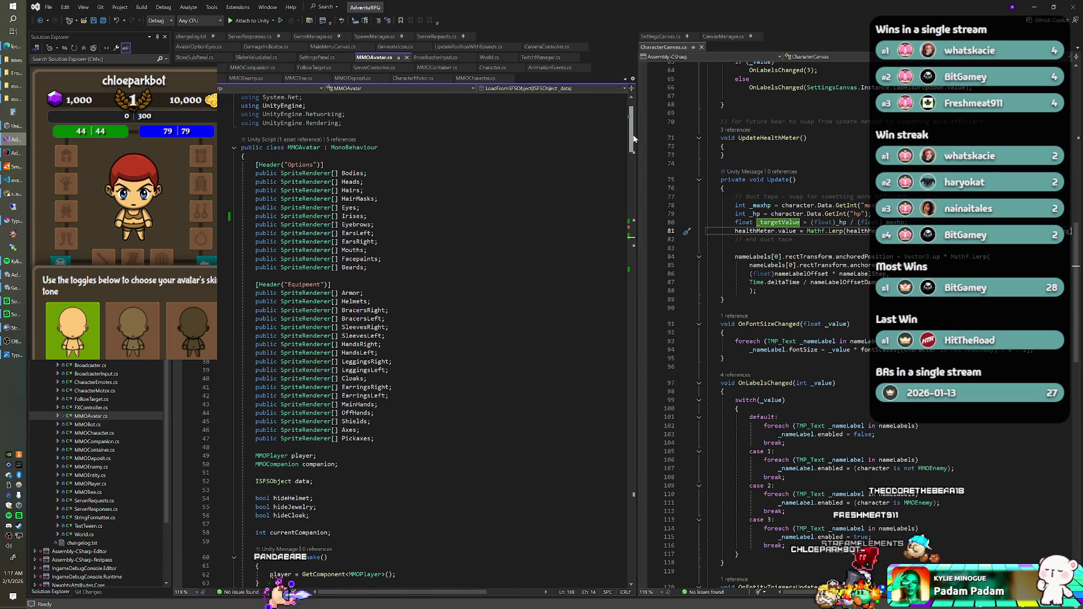
{"action": "scroll", "coordinate": [634, 138], "scroll_direction": "down", "scroll_amount": 1}
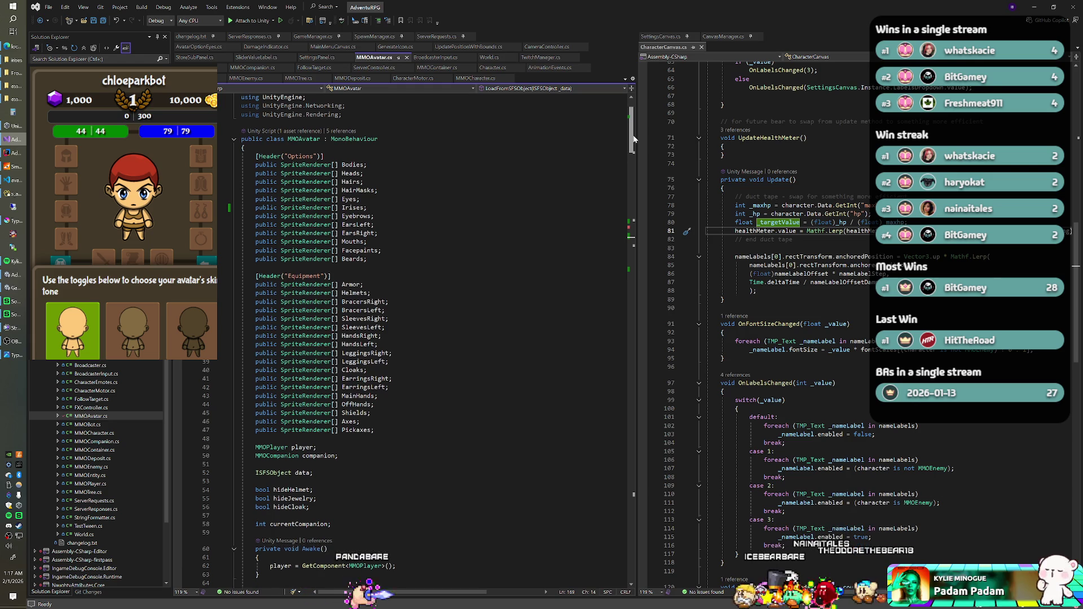
{"action": "left_click_drag", "start_coordinate": [634, 141], "coordinate": [632, 254]}
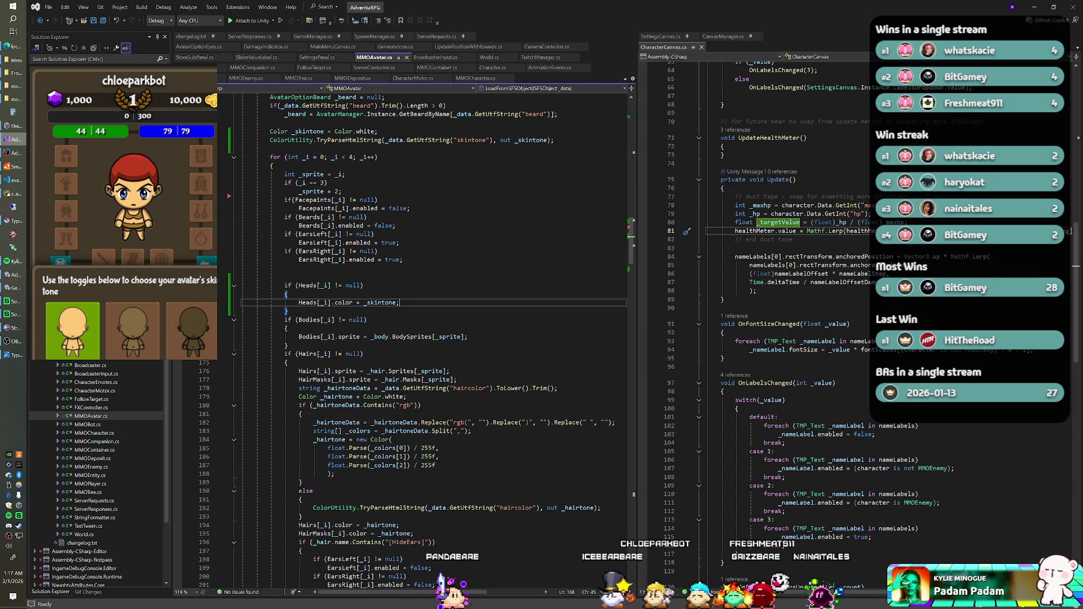
{"action": "left_click", "coordinate": [468, 337]}
{"action": "type", "text": "Heads[_i].color = _skintone;"}
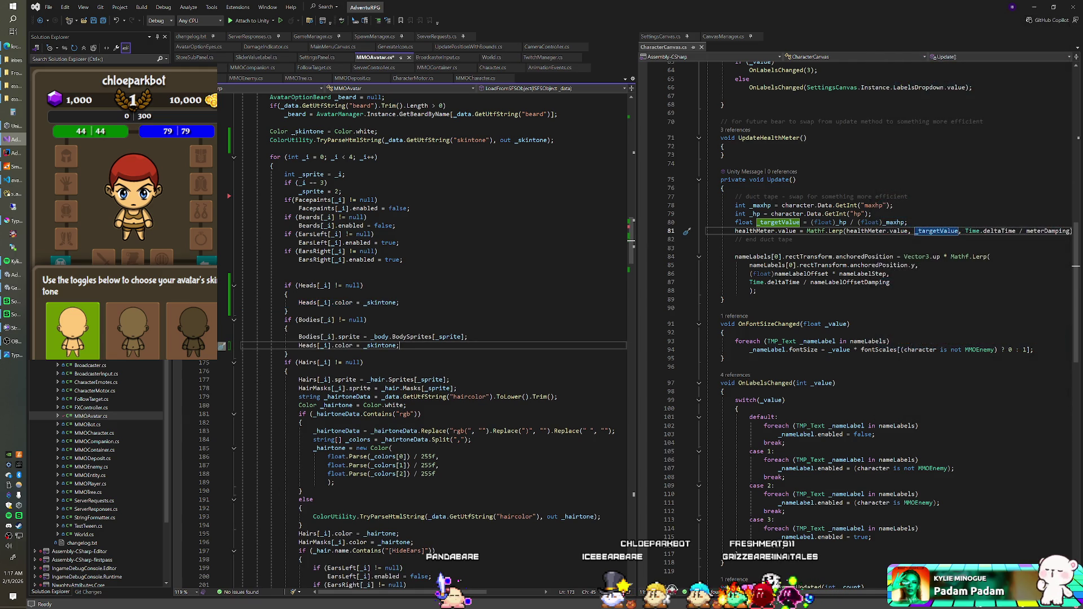
{"action": "left_click_drag", "start_coordinate": [632, 250], "coordinate": [637, 142]}
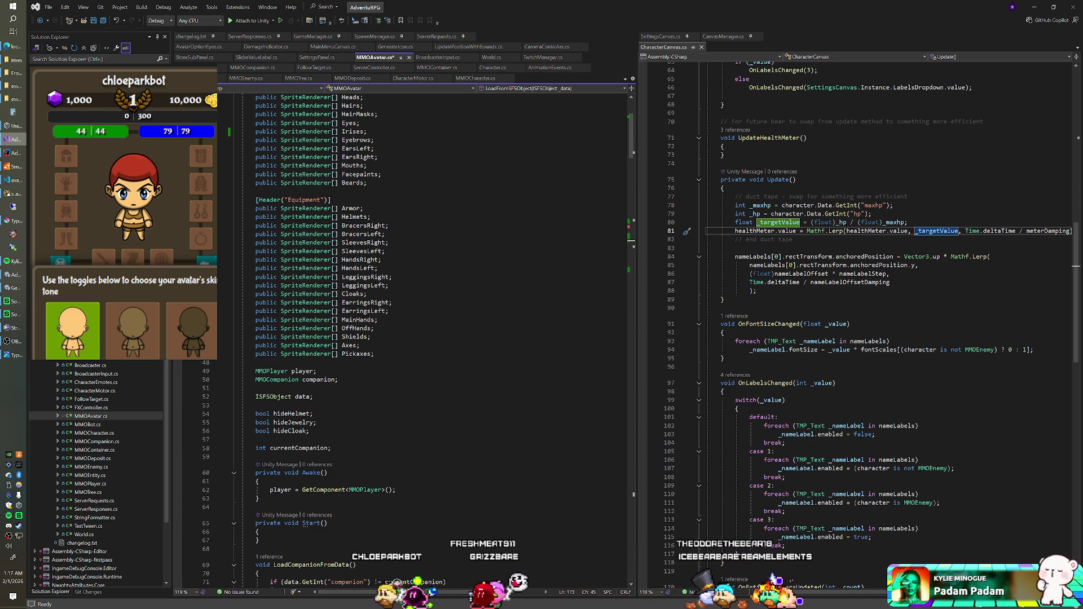
{"action": "scroll", "coordinate": [362, 237], "scroll_direction": "up", "scroll_amount": 4}
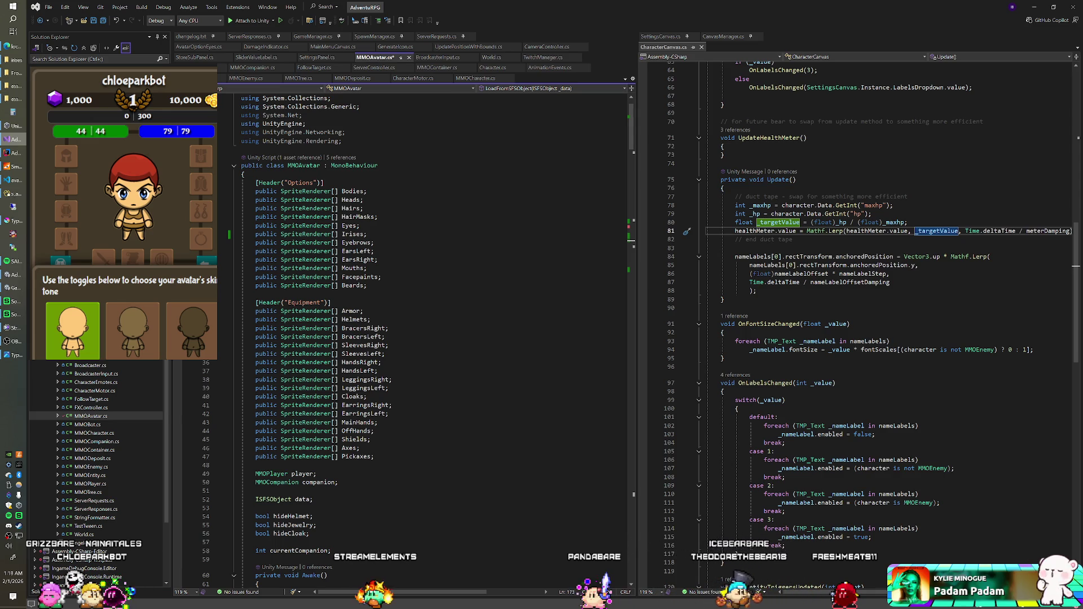
Step: Declare public SpriteRenderer[] fields ArmsLeft, ArmsRight, LegsLeft and LegsRight under Heads, then let Unity reload
{"action": "key", "text": "Return"}
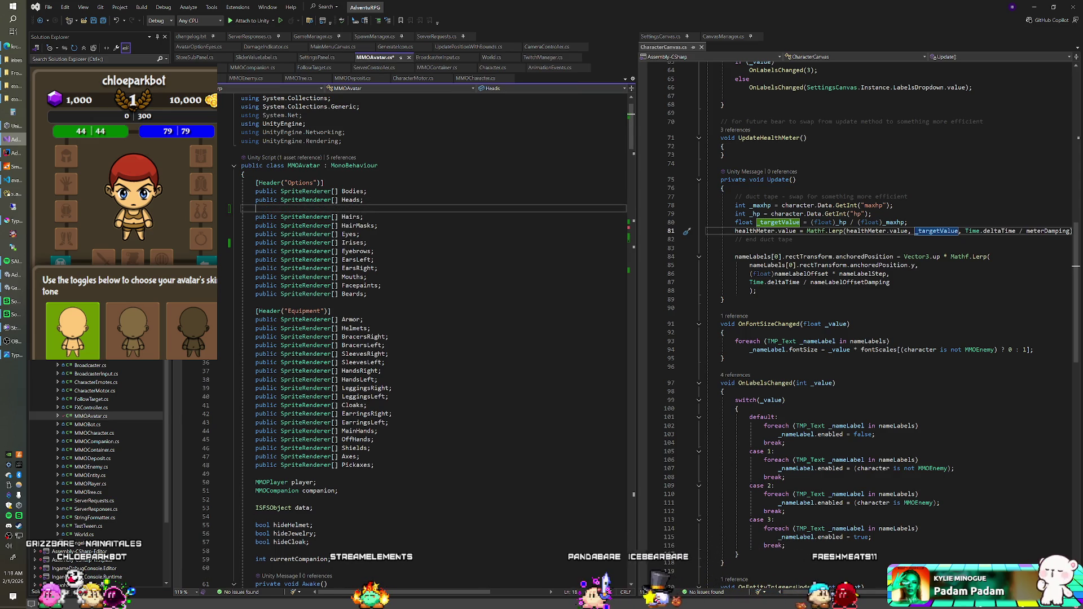
{"action": "type", "text": "public SpriteRende"}
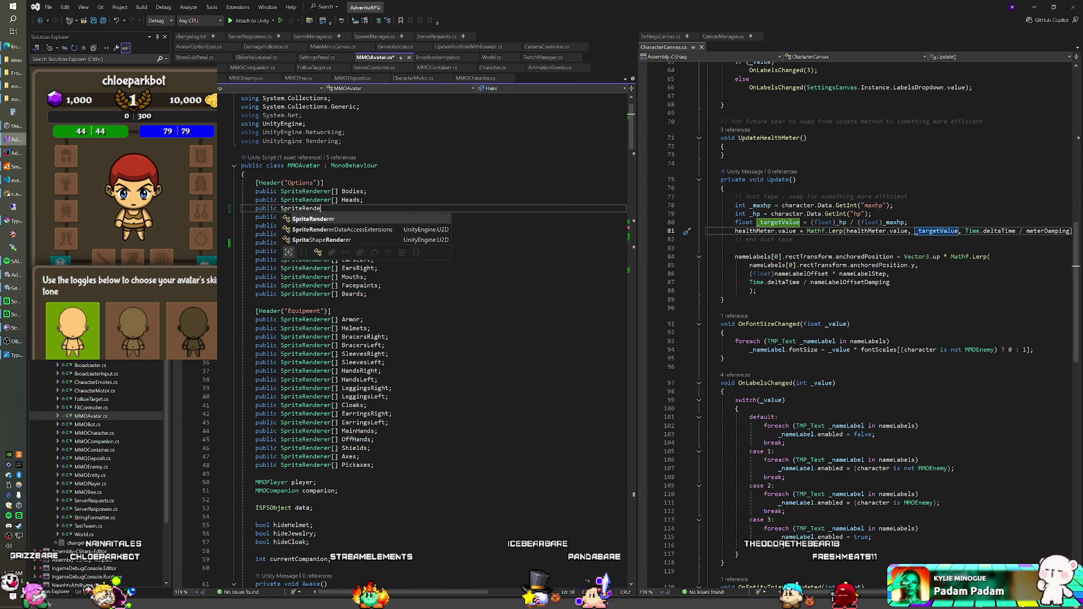
{"action": "key", "text": "Tab"}
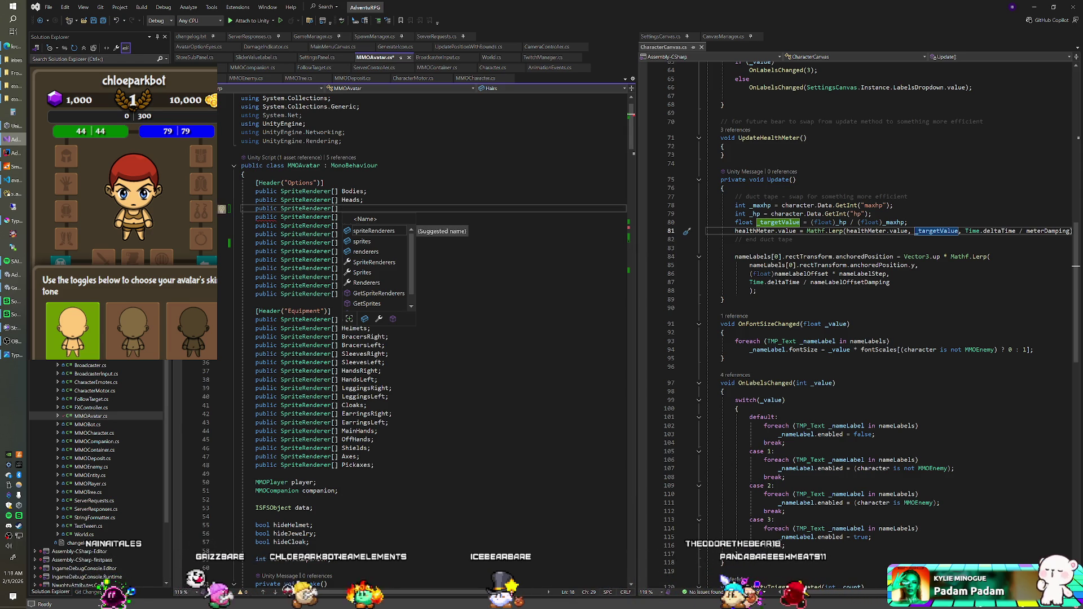
{"action": "type", "text": "ArmsLeft;"}
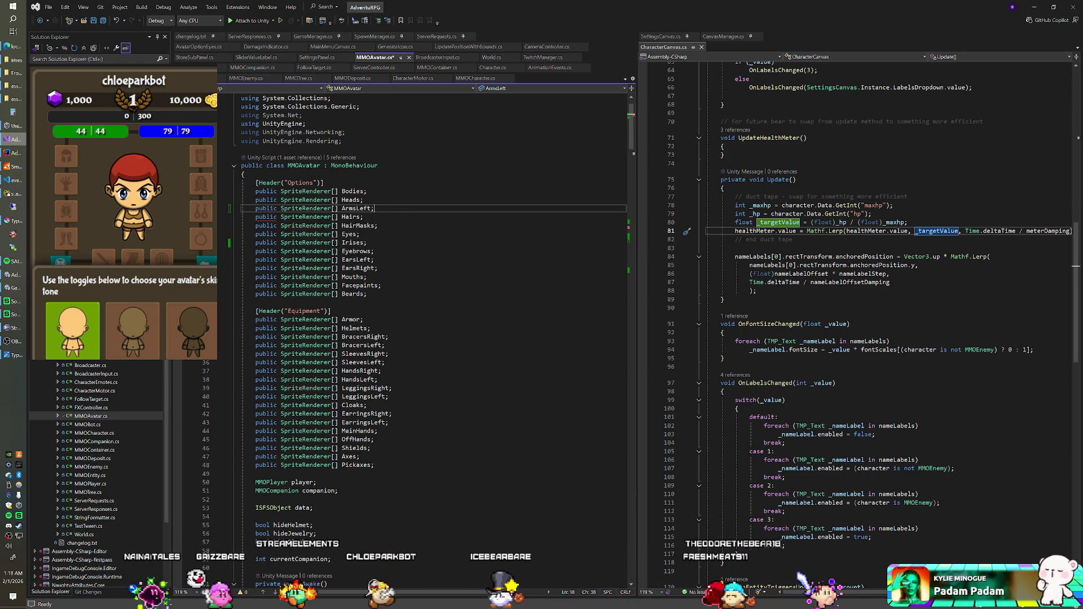
{"action": "key", "text": "Return"}
{"action": "type", "text": "ublic SpriteRenderer[] ArmsRight;"}
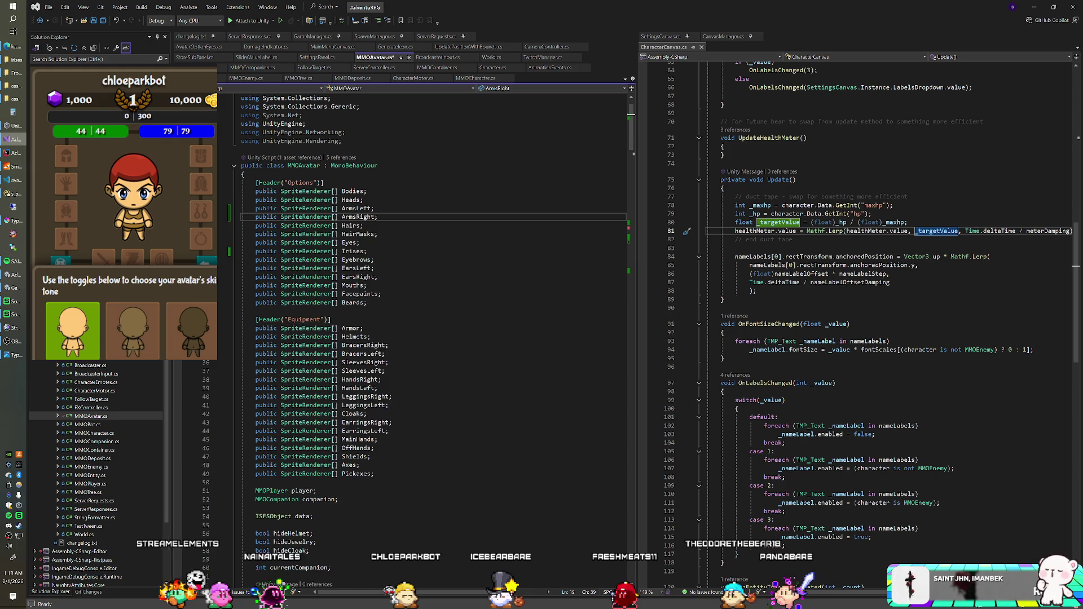
{"action": "key", "text": "Return"}
{"action": "type", "text": "public SpriteRenderer[] LegsLeft"}
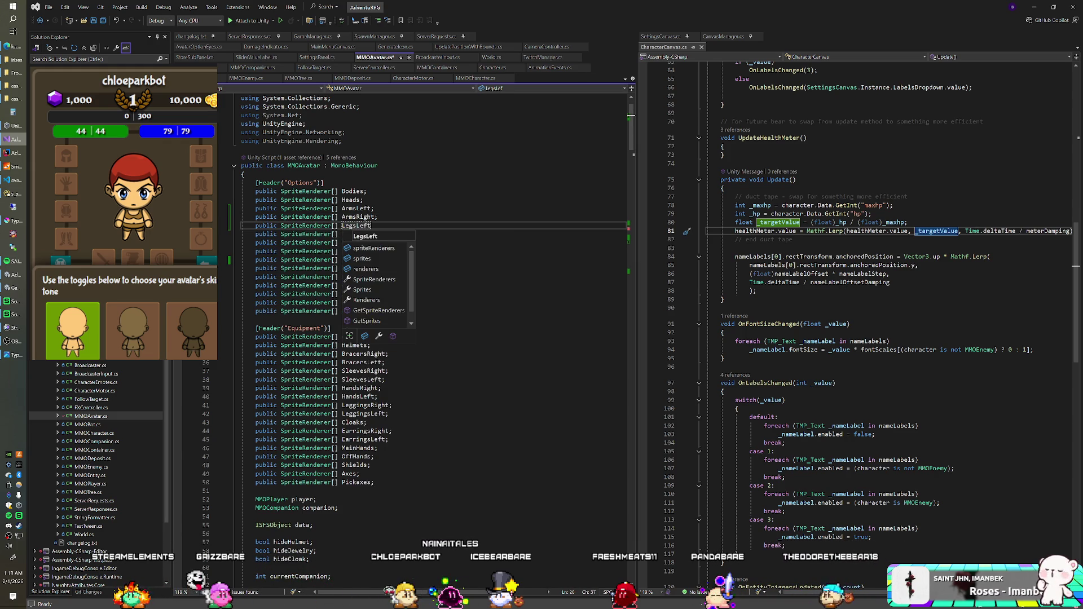
{"action": "type", "text": ";"}
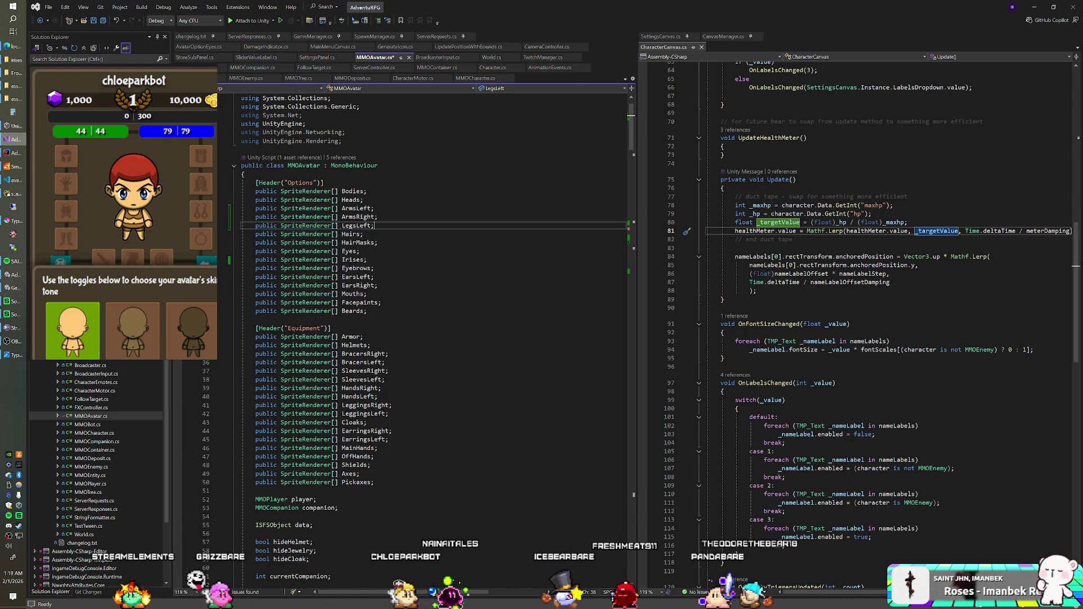
{"action": "key", "text": "ctrl+d"}
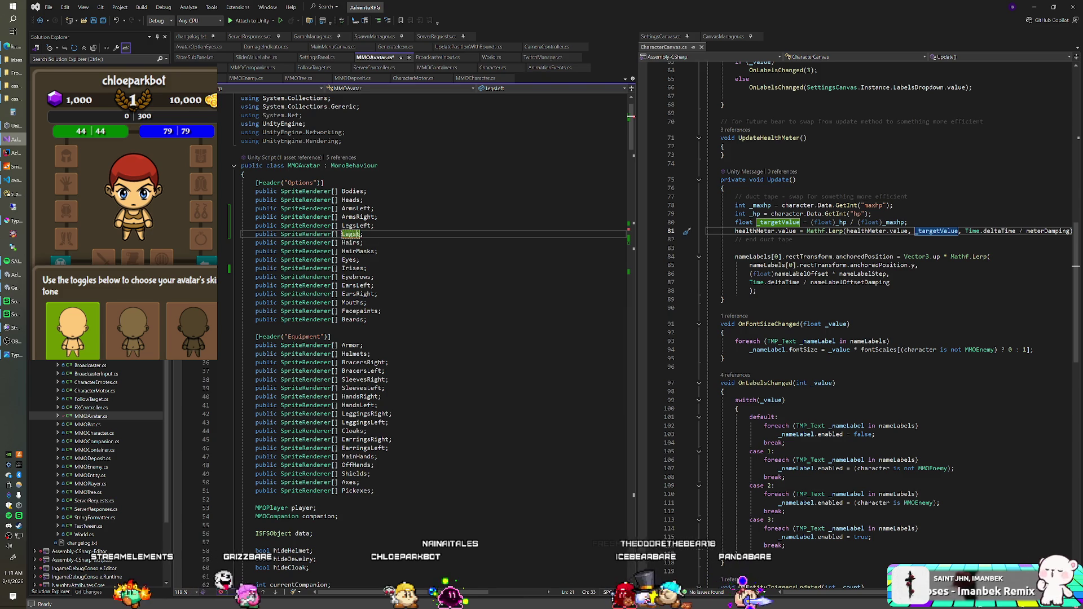
{"action": "key", "text": "alt+Tab"}
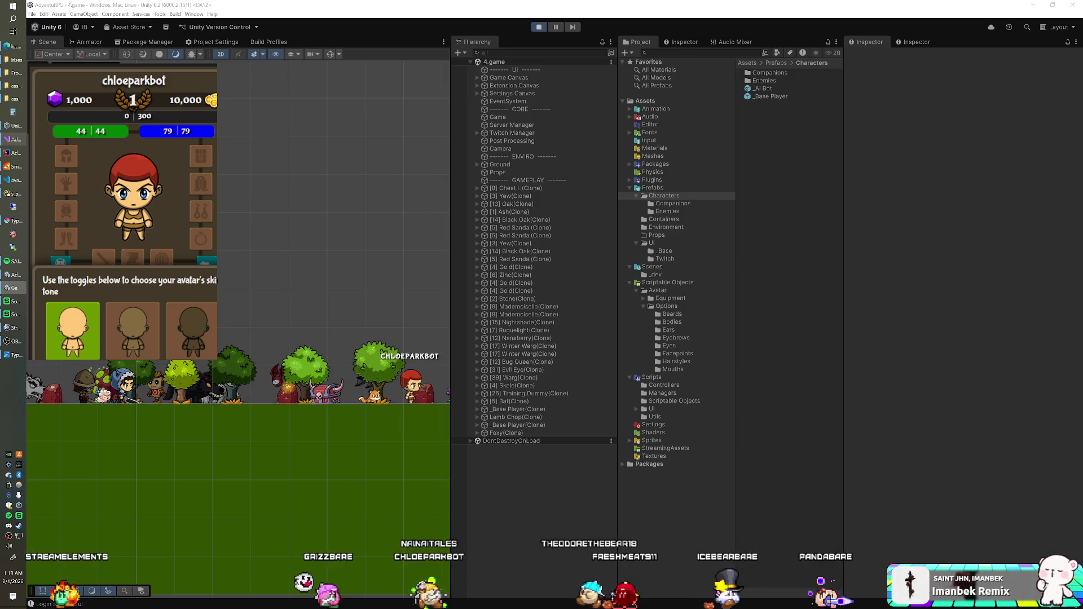
{"action": "key", "text": "alt+Tab"}
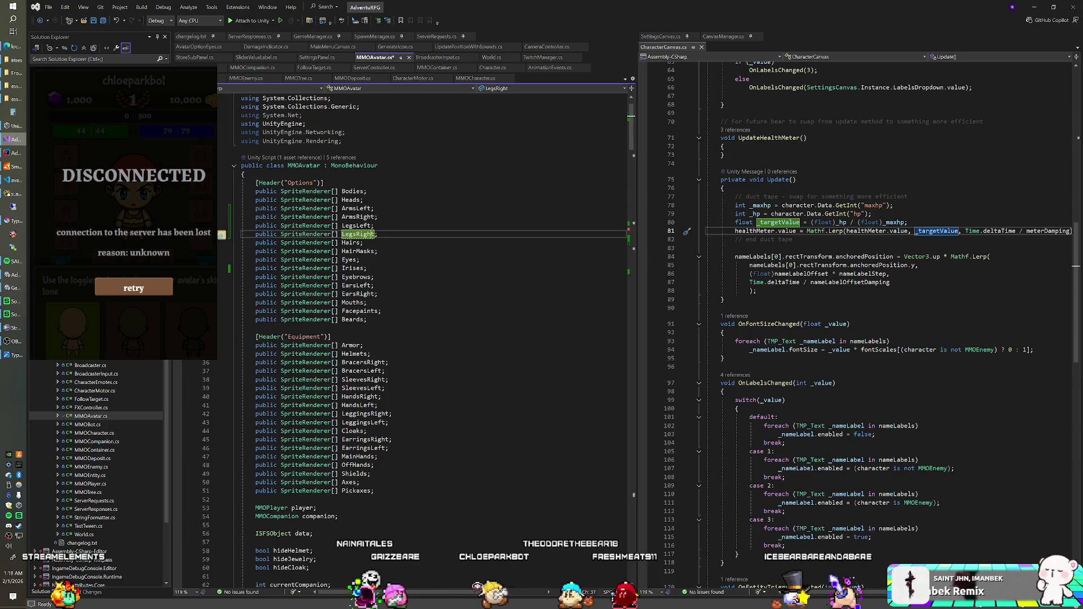
Step: Paste several copies of the Heads skin-tone colouring block in the sprite loop
{"action": "scroll", "coordinate": [423, 339], "scroll_direction": "down", "scroll_amount": 20}
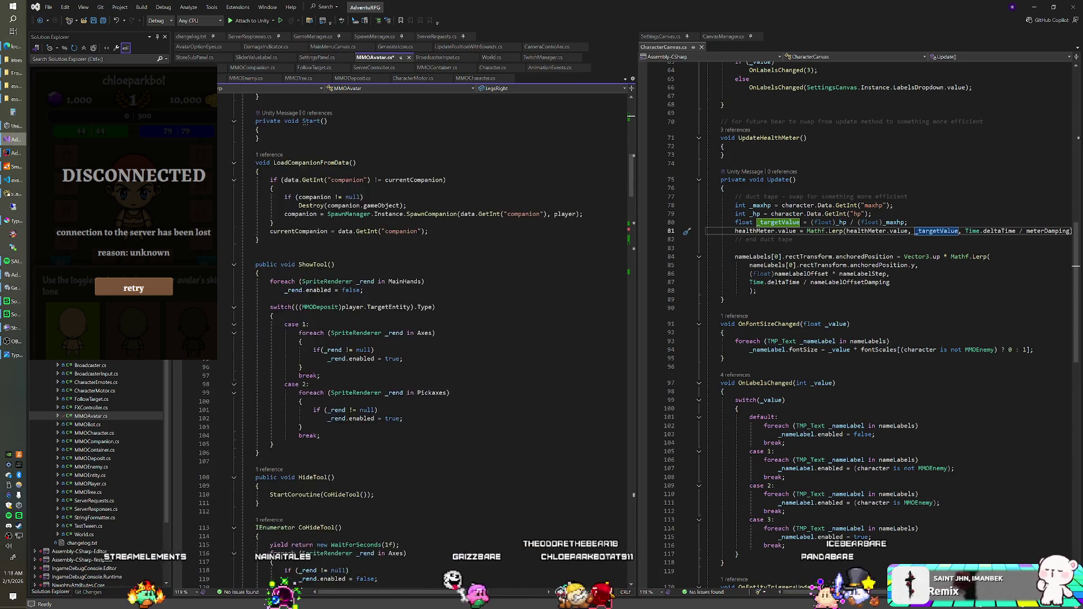
{"action": "scroll", "coordinate": [424, 339], "scroll_direction": "down", "scroll_amount": 13}
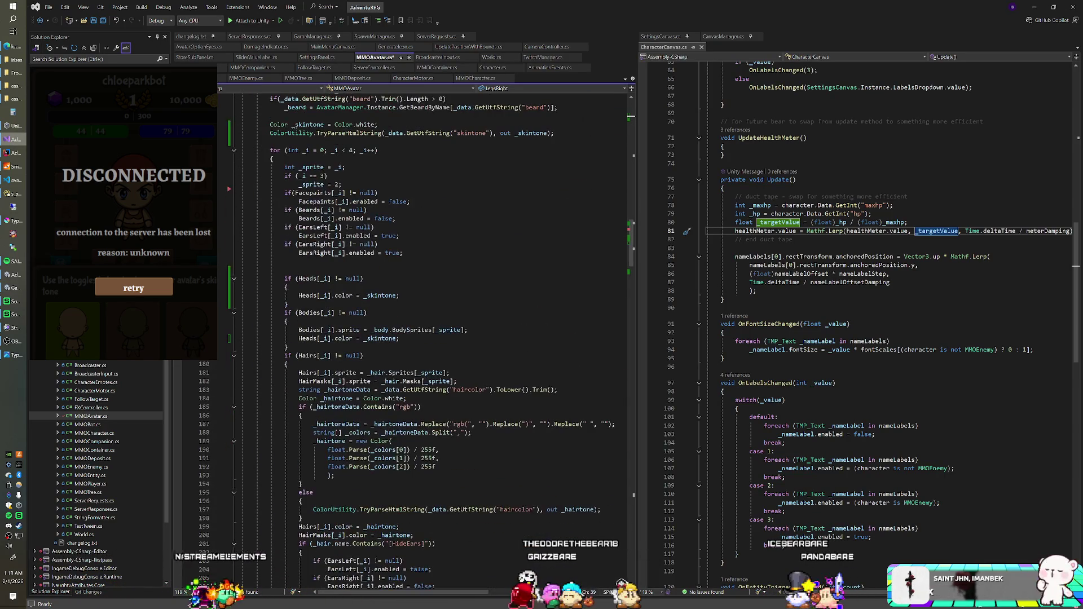
{"action": "key", "text": "shift+Up"}
{"action": "key", "text": "shift+Up"}
{"action": "key", "text": "shift+Up"}
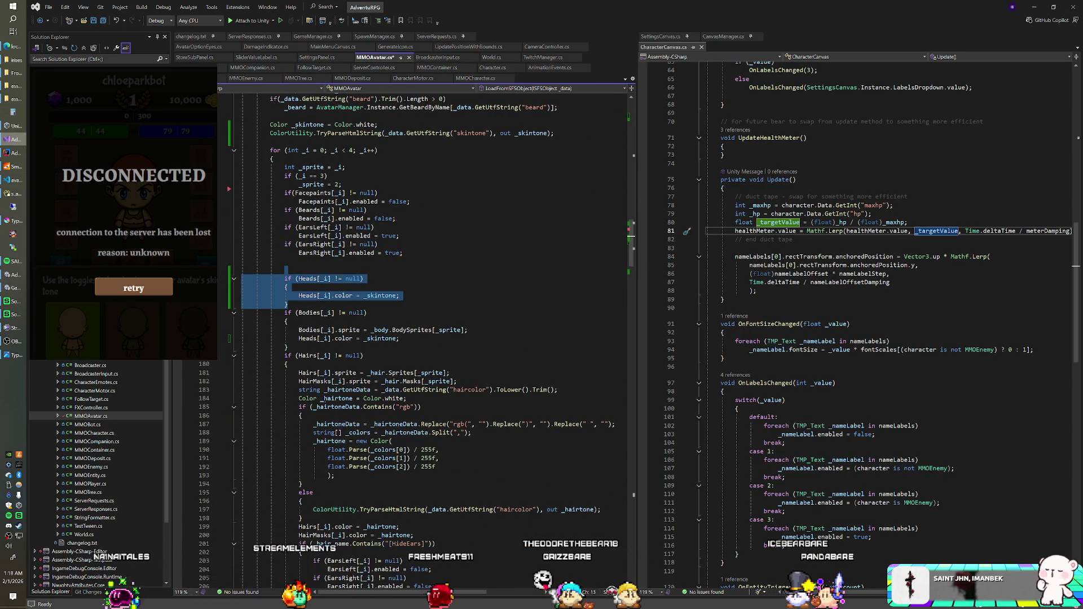
{"action": "key", "text": "ctrl+c"}
{"action": "key", "text": "ctrl+v"}
{"action": "key", "text": "ctrl+v"}
{"action": "key", "text": "ctrl+v"}
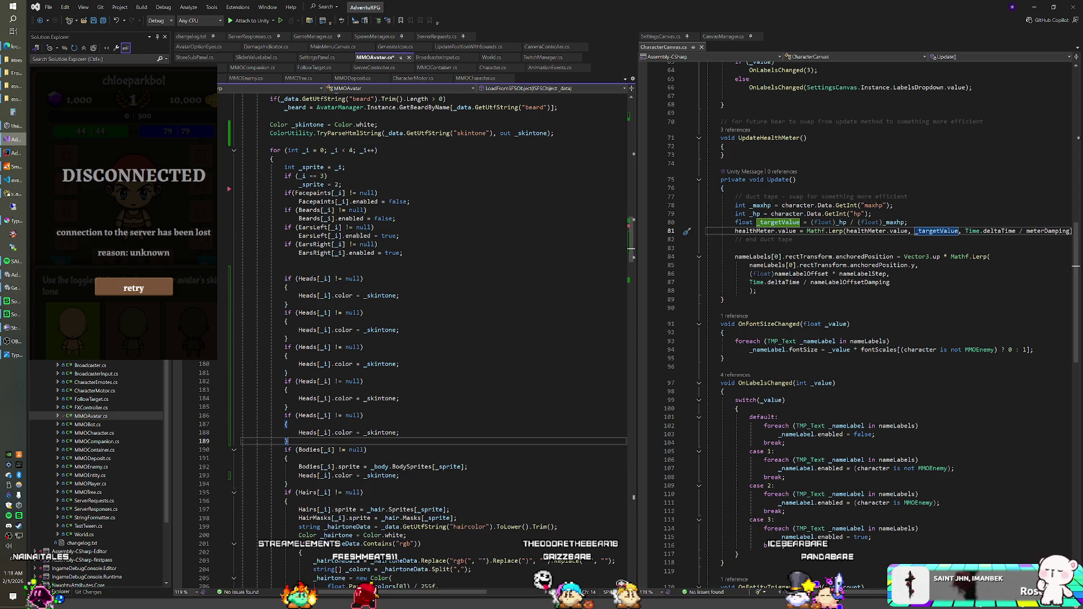
{"action": "key", "text": "ctrl+v"}
Step: Turn the first two copied blocks into ArmsLeft and ArmsRight skin-tone blocks
{"action": "type", "text": "r"}
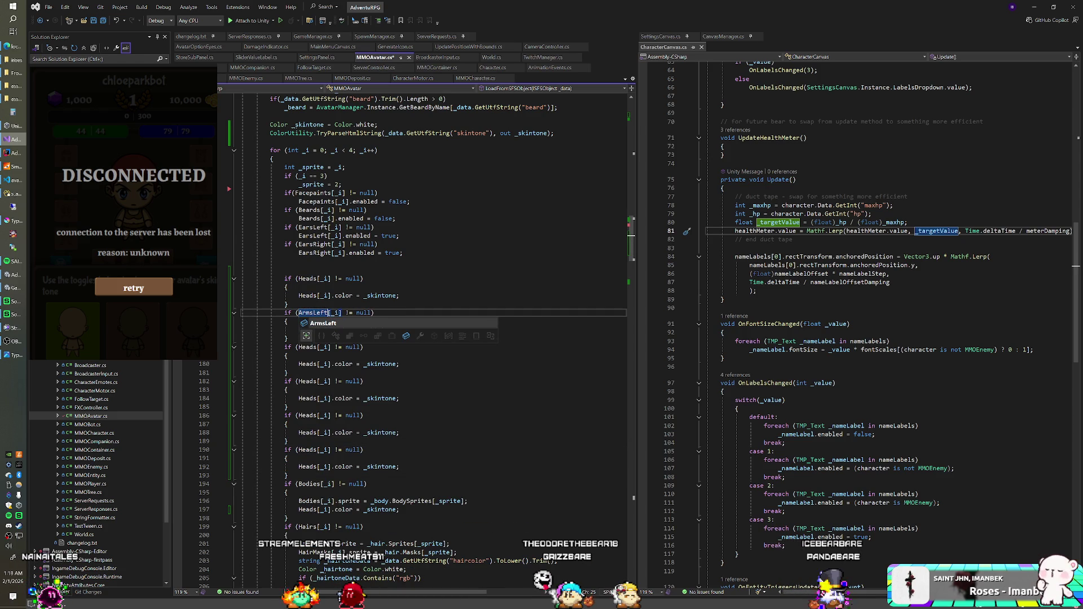
{"action": "left_click", "coordinate": [288, 304]}
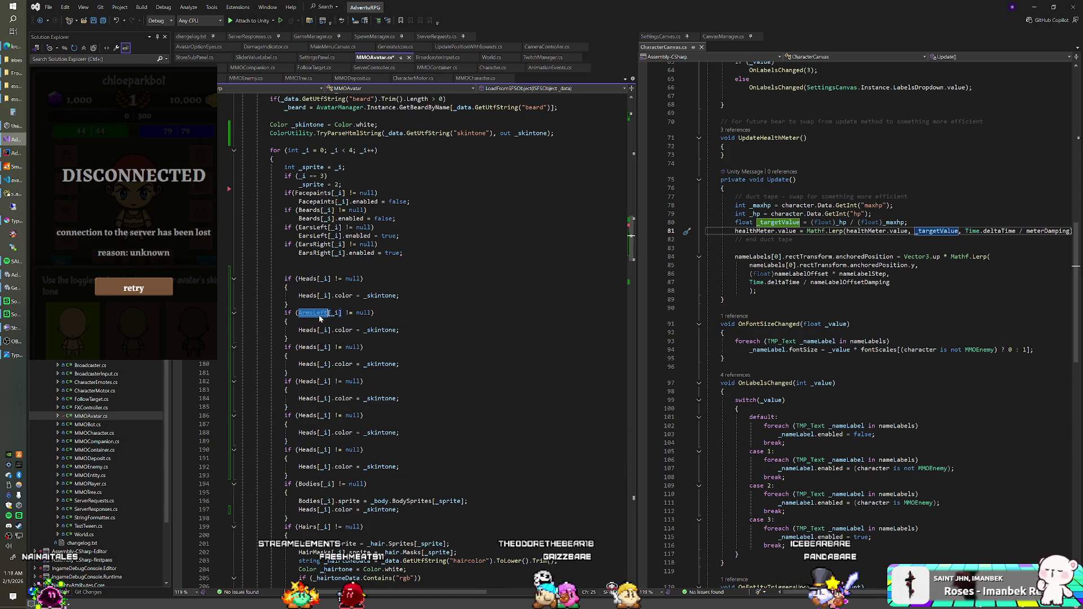
{"action": "double_click", "coordinate": [308, 330]}
{"action": "key", "text": "ctrl+v"}
{"action": "left_click", "coordinate": [309, 347]}
{"action": "double_click", "coordinate": [307, 364]}
{"action": "key", "text": "ctrl+v"}
{"action": "left_click", "coordinate": [328, 347]}
{"action": "key", "text": "BackSpace"}
{"action": "key", "text": "BackSpace"}
{"action": "key", "text": "BackSpace"}
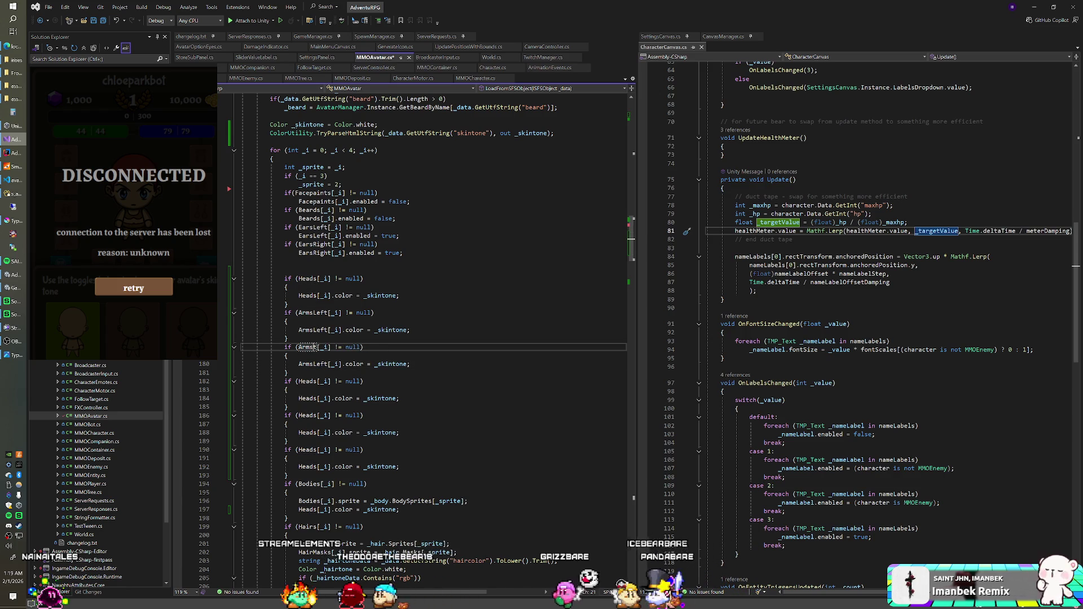
{"action": "type", "text": "Right"}
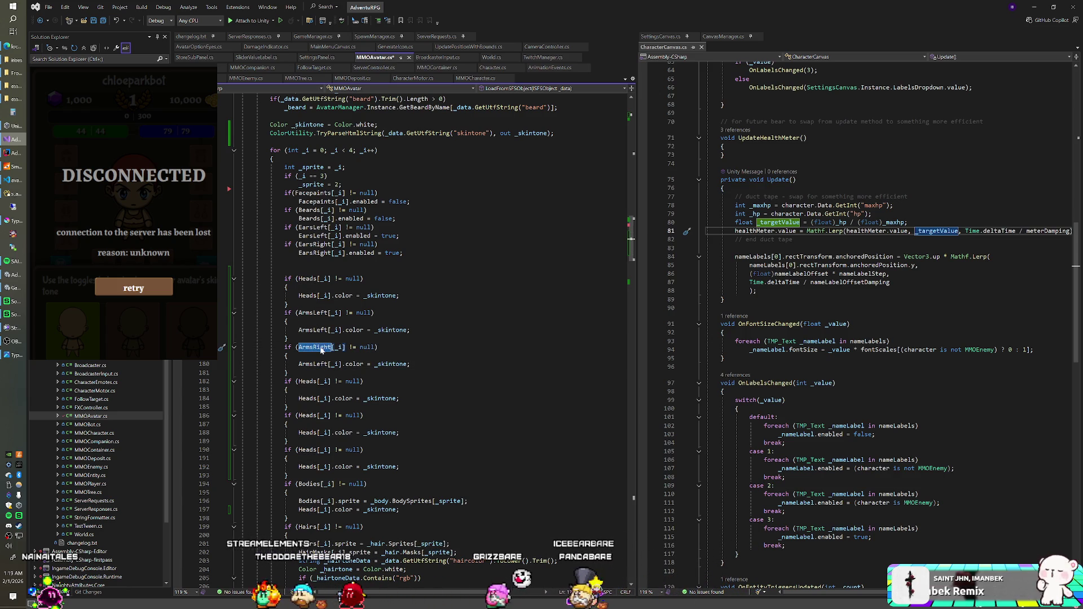
{"action": "double_click", "coordinate": [312, 365]}
{"action": "type", "text": "ArmsRight"}
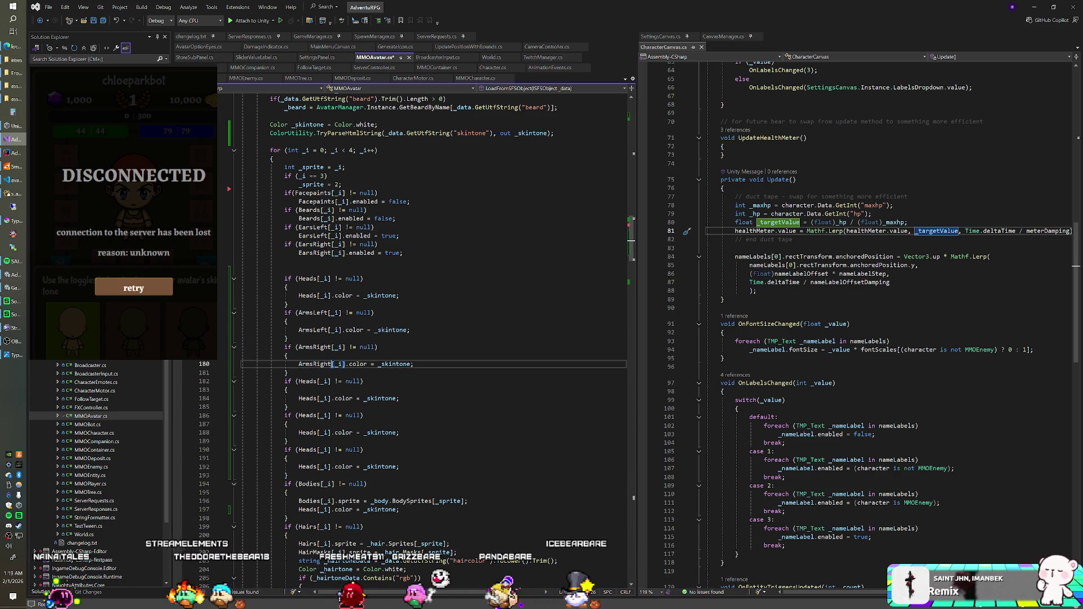
Step: Turn the next two copied blocks into LegsLeft and LegsRight skin-tone blocks
{"action": "double_click", "coordinate": [308, 382]}
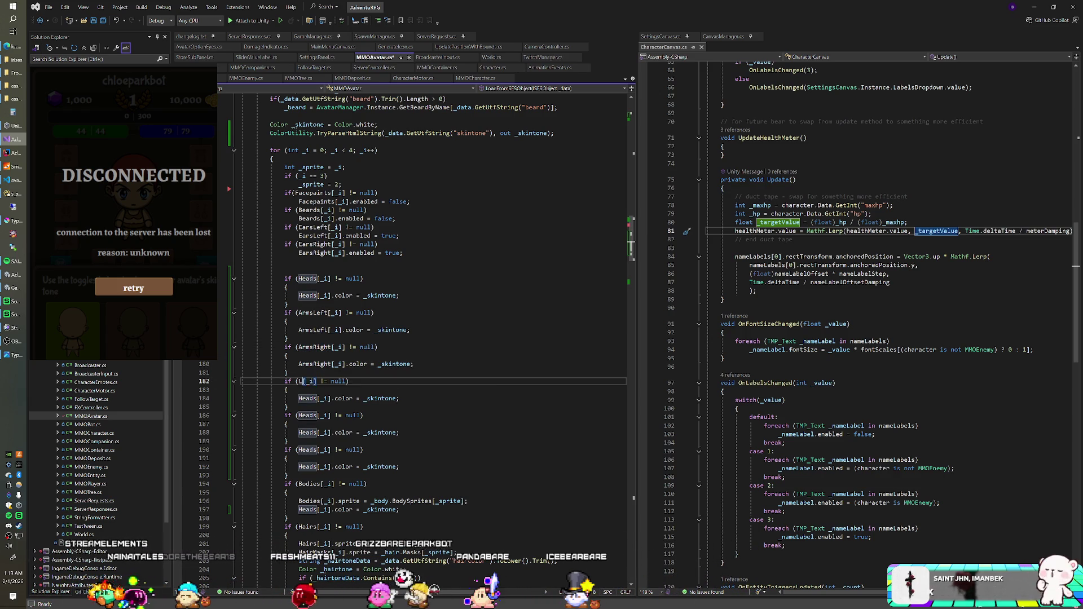
{"action": "type", "text": "LegsLeft"}
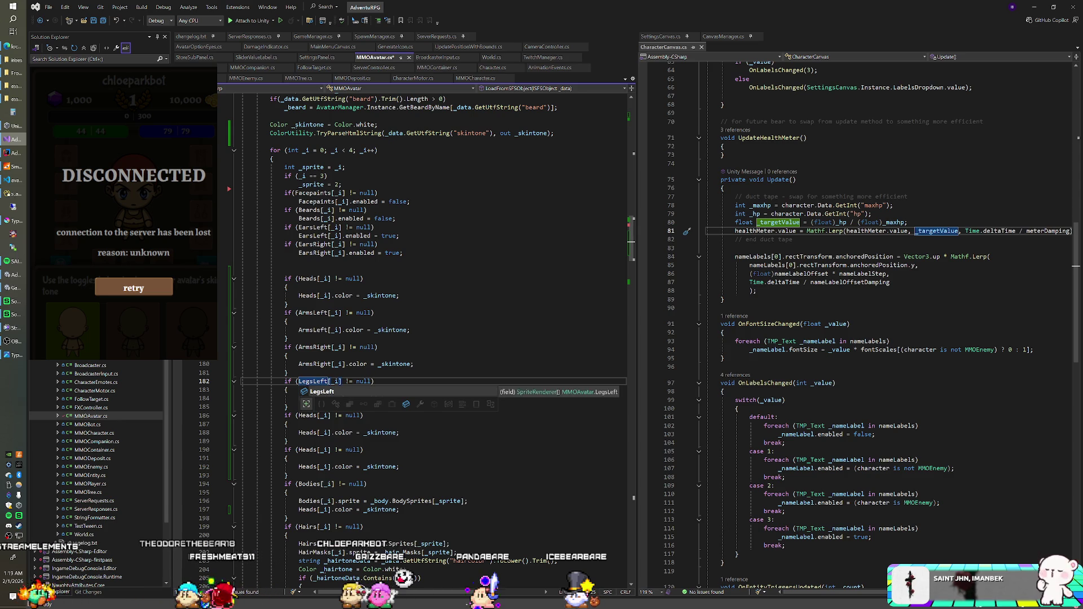
{"action": "left_click", "coordinate": [288, 372]}
{"action": "key", "text": "Tab"}
{"action": "key", "text": "Tab"}
{"action": "type", "text": "LegsRight"}
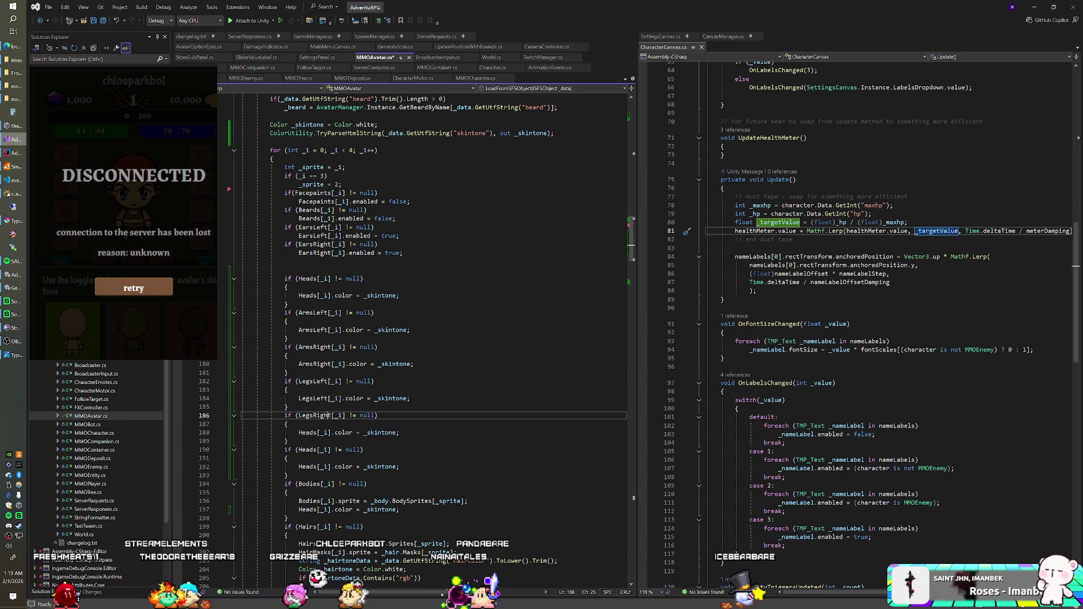
{"action": "double_click", "coordinate": [314, 415]}
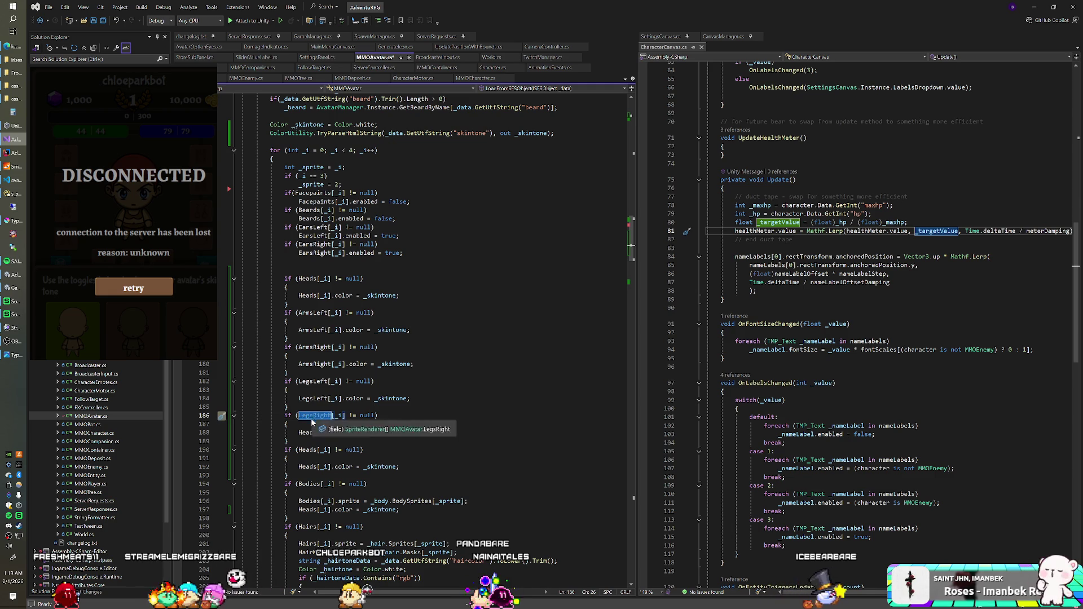
{"action": "double_click", "coordinate": [309, 433]}
{"action": "key", "text": "ctrl+v"}
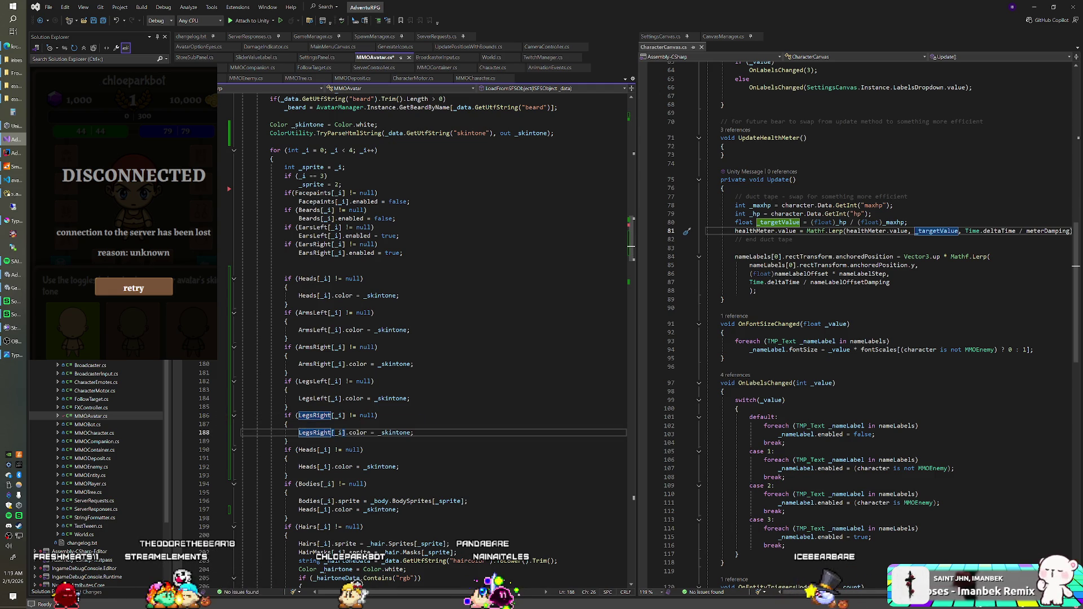
Step: Delete the leftover duplicate Heads block
{"action": "left_click_drag", "start_coordinate": [289, 476], "coordinate": [289, 441]}
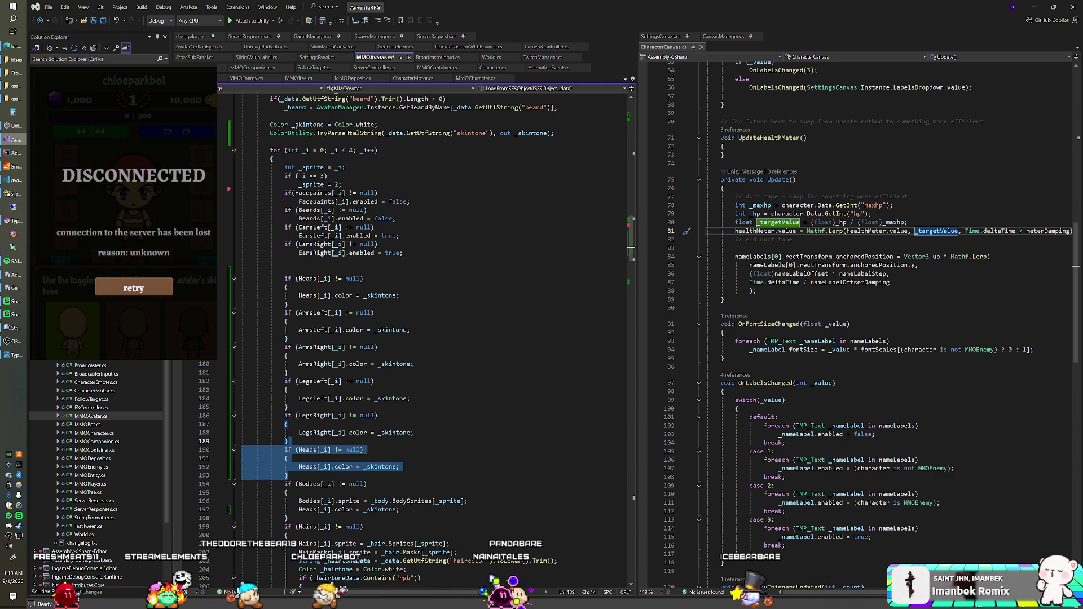
{"action": "key", "text": "Delete"}
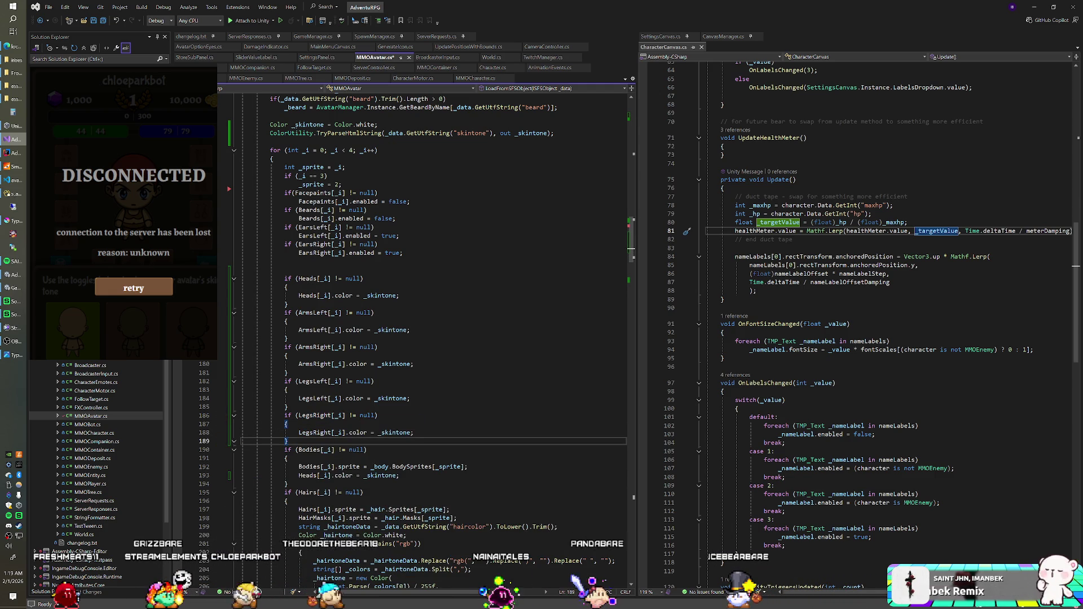
{"action": "left_click_drag", "start_coordinate": [289, 484], "coordinate": [289, 441]}
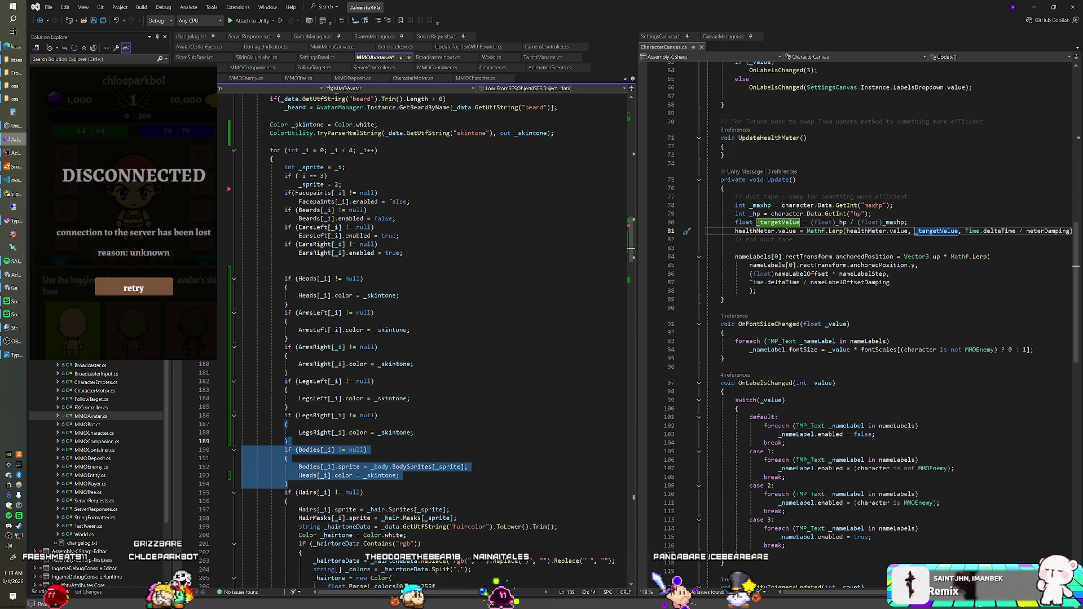
Step: Move the Bodies block above the Heads block, save MMOAvatar.cs and return to Unity
{"action": "key", "text": "ctrl+x"}
{"action": "left_click", "coordinate": [293, 269]}
{"action": "key", "text": "ctrl+v"}
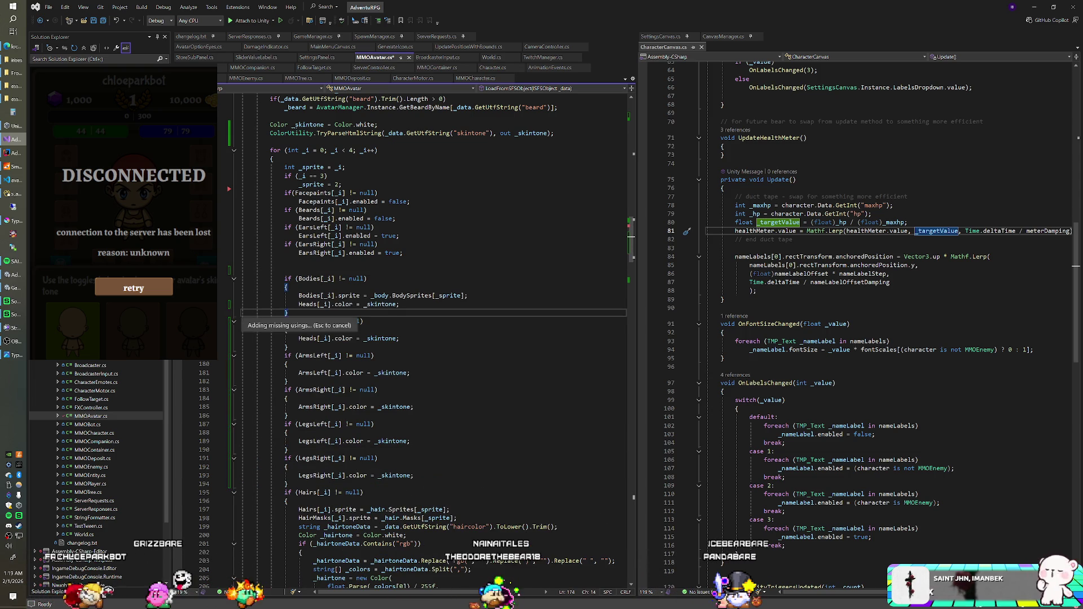
{"action": "key", "text": "ctrl+s"}
{"action": "left_click", "coordinate": [379, 458]}
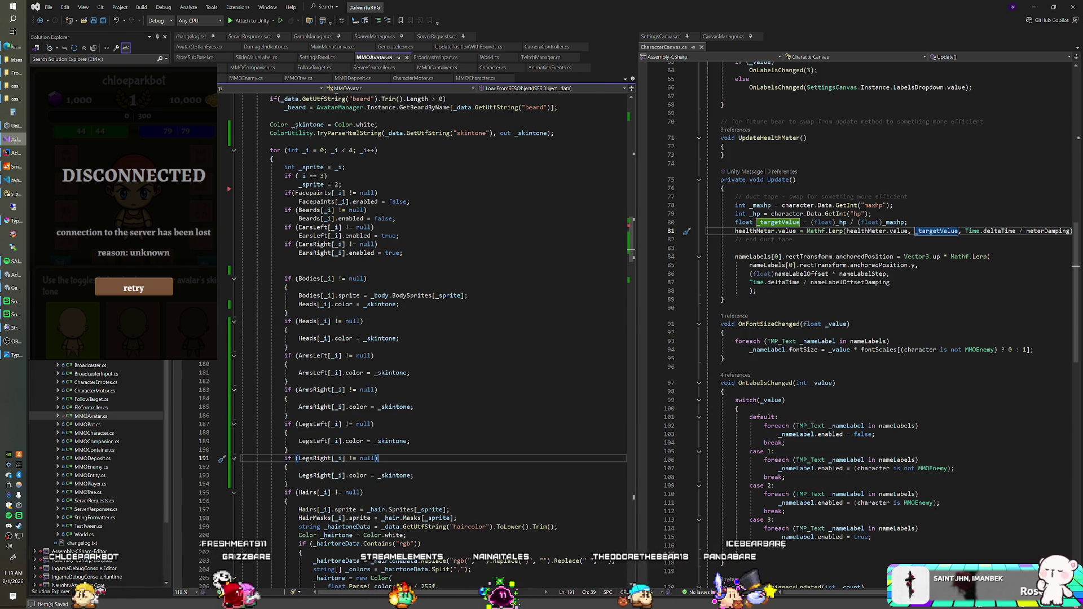
{"action": "key", "text": "alt+Tab"}
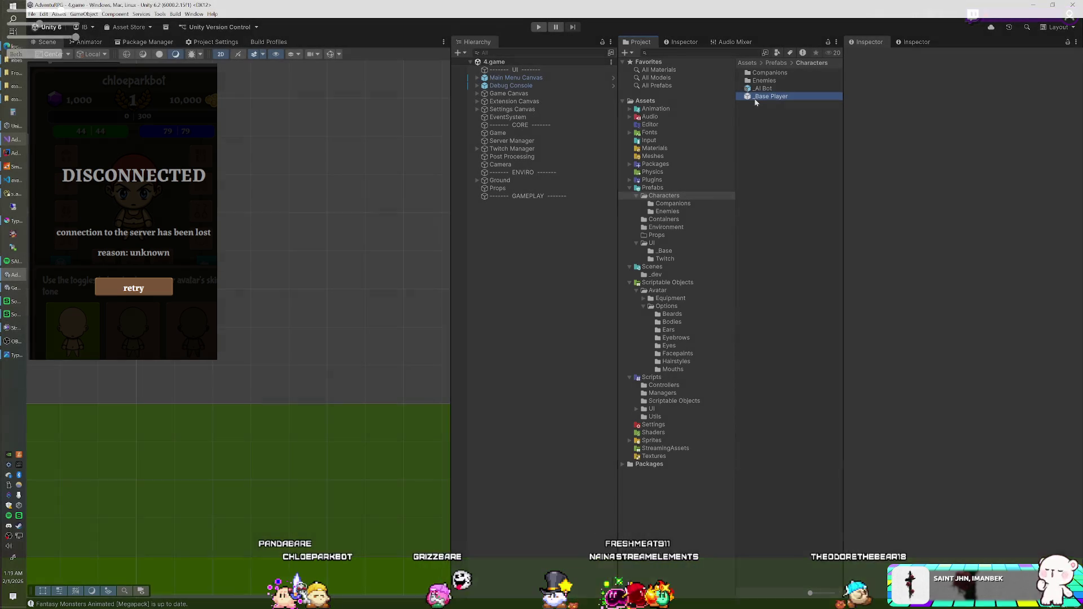
Step: Open _Base Player, expand Front > ArmLAnchor > ArmL, and add the front ArmL to Arms Left
{"action": "double_click", "coordinate": [754, 97]}
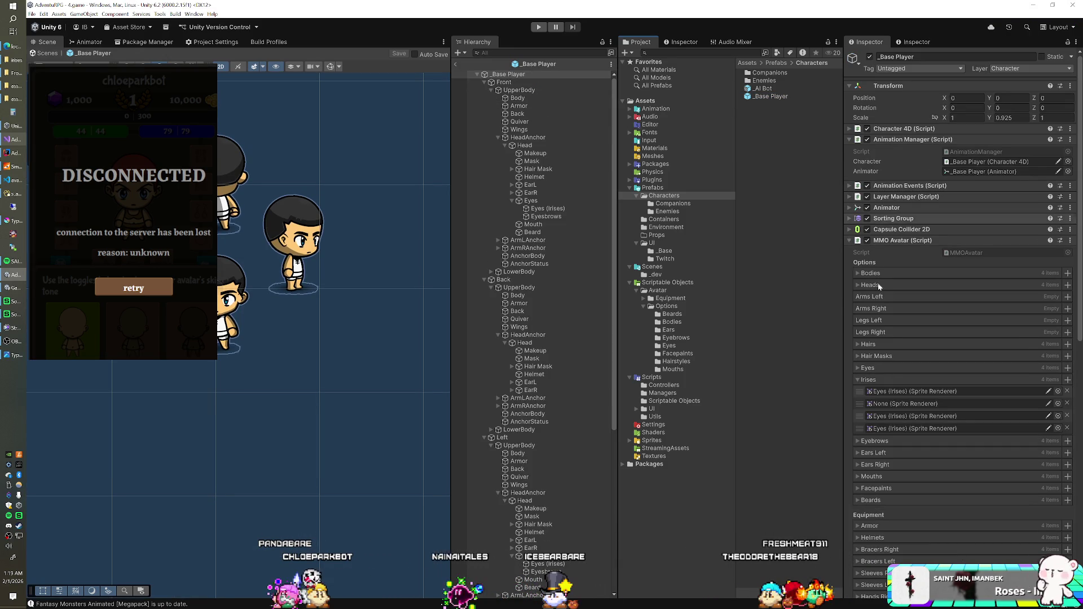
{"action": "left_click", "coordinate": [869, 379]}
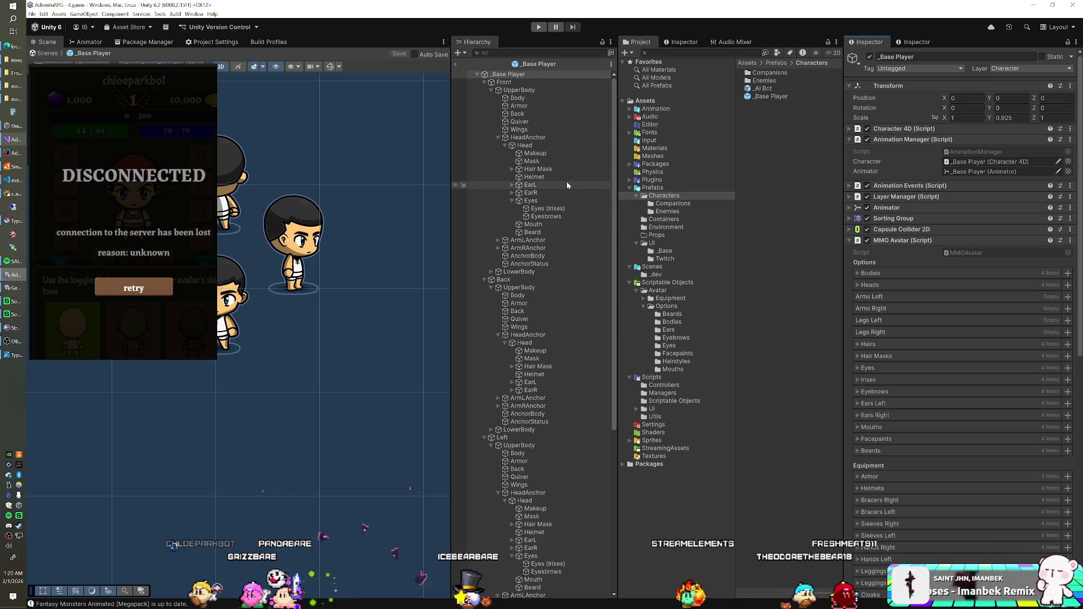
{"action": "left_click", "coordinate": [498, 240]}
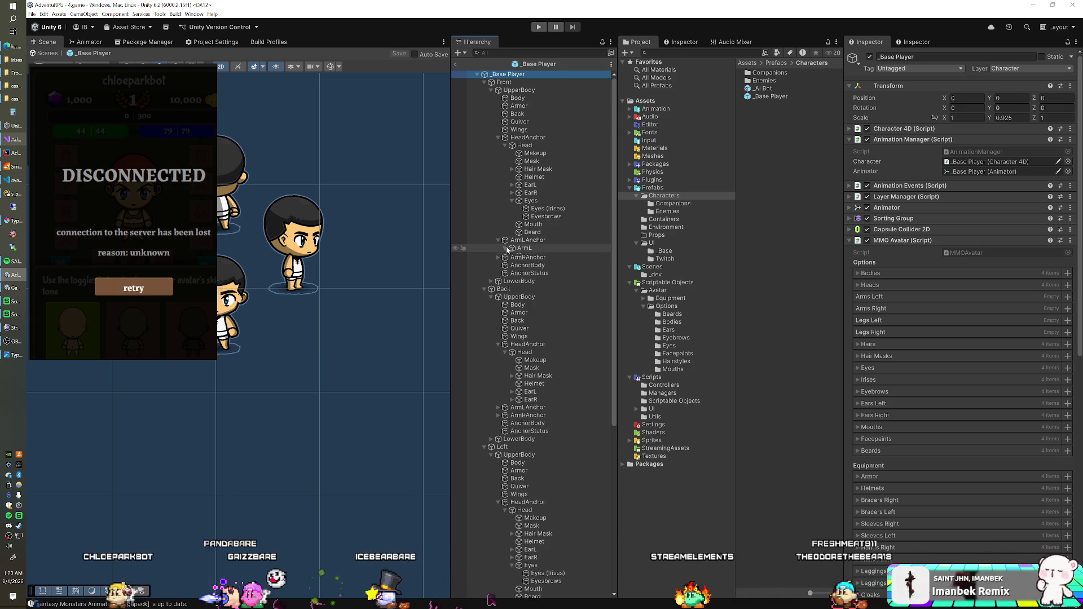
{"action": "left_click", "coordinate": [505, 248]}
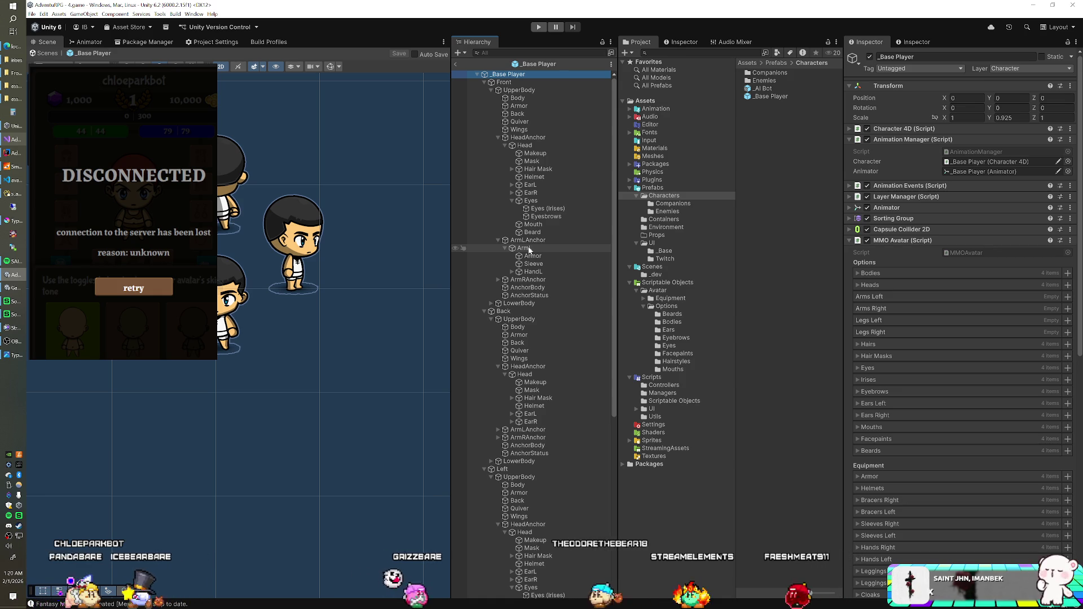
{"action": "left_click_drag", "start_coordinate": [849, 292], "coordinate": [862, 296]}
Step: Add the Back, Left and Right ArmL renderers to the Arms Left list
{"action": "scroll", "coordinate": [580, 275], "scroll_direction": "down", "scroll_amount": 3}
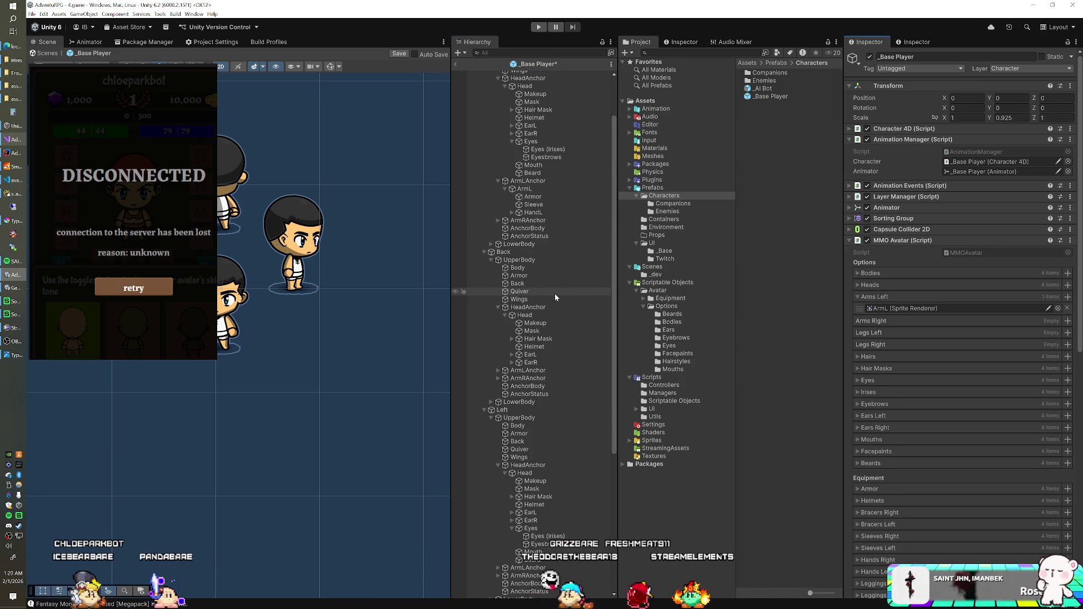
{"action": "left_click", "coordinate": [499, 371]}
{"action": "left_click", "coordinate": [506, 379]}
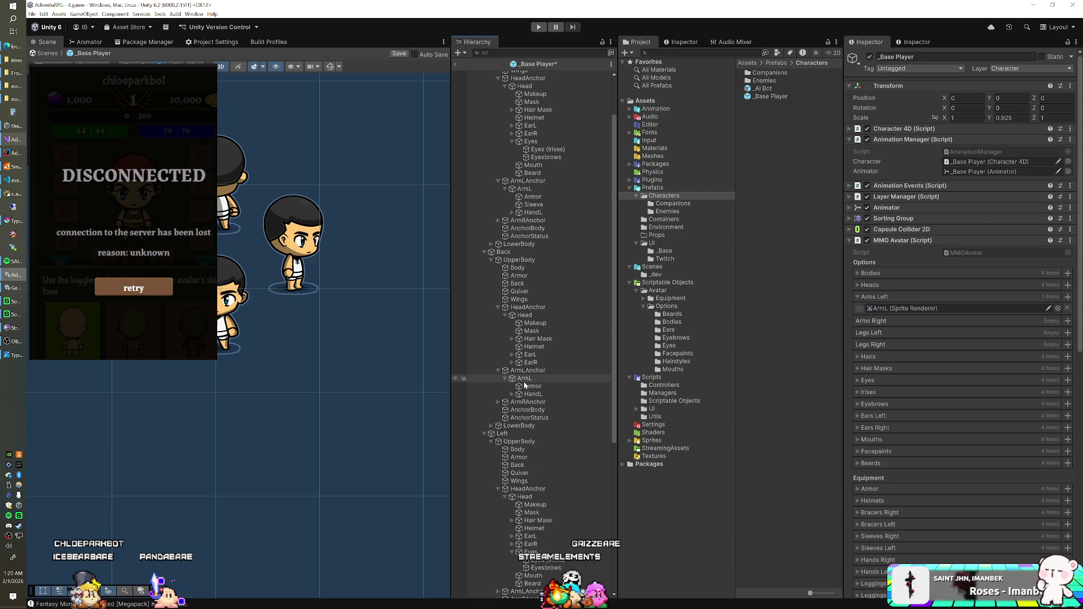
{"action": "mouse_move", "coordinate": [529, 382]}
{"action": "left_mouse_down"}
{"action": "mouse_move", "coordinate": [706, 339]}
{"action": "mouse_move", "coordinate": [903, 316]}
{"action": "left_mouse_up"}
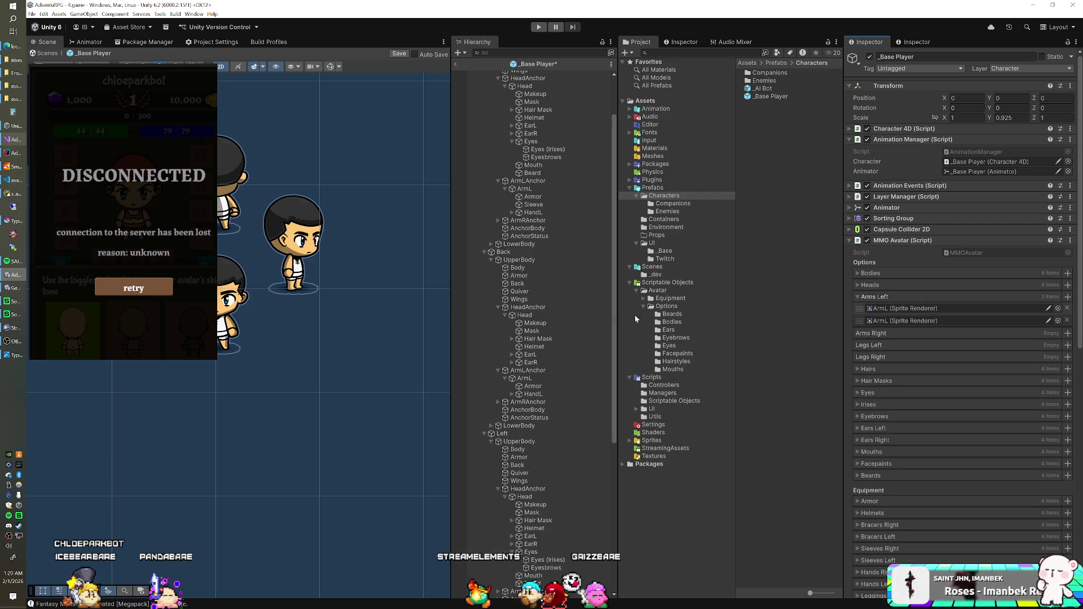
{"action": "scroll", "coordinate": [568, 323], "scroll_direction": "down", "scroll_amount": 5}
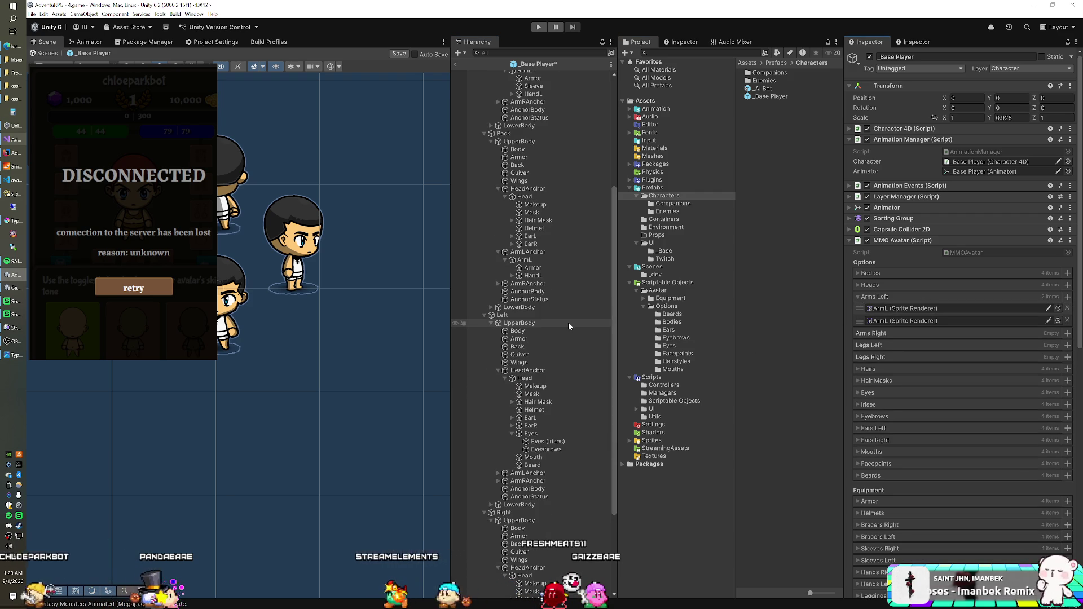
{"action": "scroll", "coordinate": [564, 326], "scroll_direction": "down", "scroll_amount": 2}
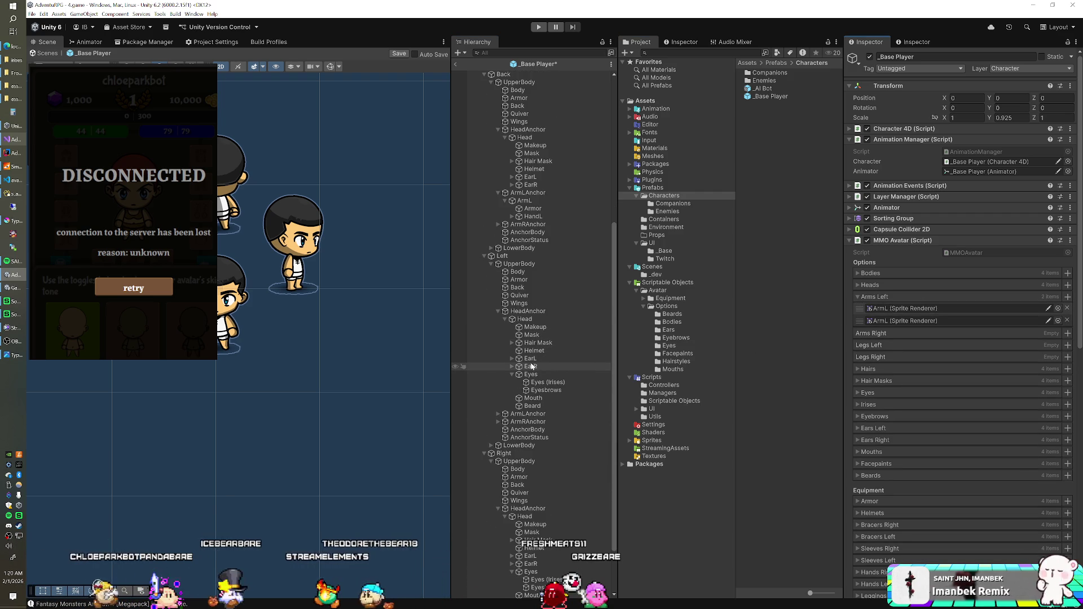
{"action": "mouse_move", "coordinate": [498, 414]}
{"action": "left_mouse_down"}
{"action": "mouse_move", "coordinate": [501, 423]}
{"action": "mouse_move", "coordinate": [767, 375]}
{"action": "mouse_move", "coordinate": [954, 319]}
{"action": "left_mouse_up"}
{"action": "scroll", "coordinate": [546, 378], "scroll_direction": "down", "scroll_amount": 3}
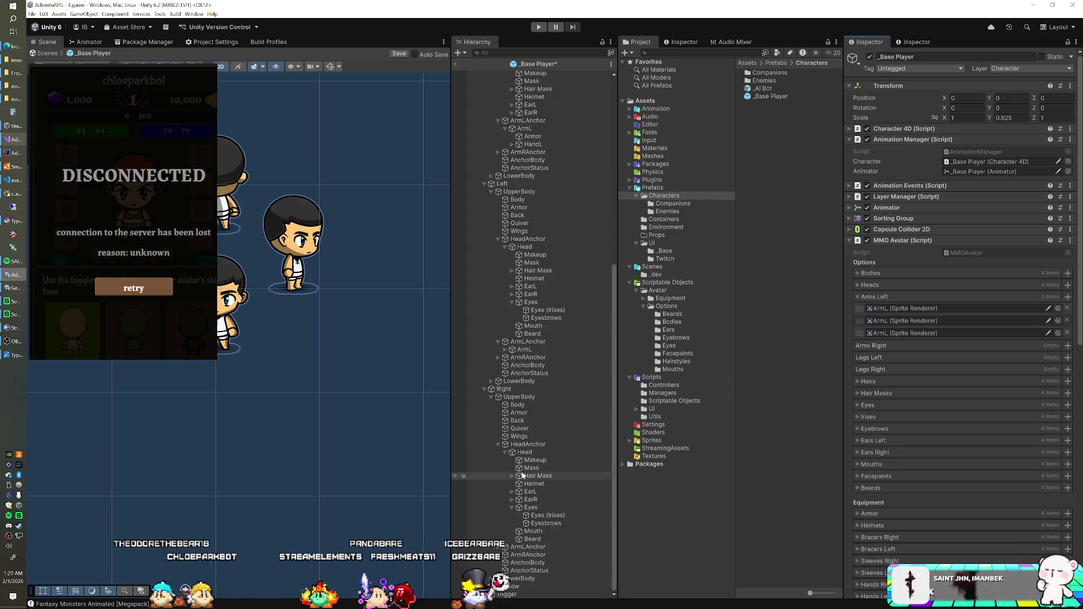
{"action": "mouse_move", "coordinate": [515, 558]}
{"action": "left_mouse_down"}
{"action": "mouse_move", "coordinate": [877, 367]}
{"action": "mouse_move", "coordinate": [872, 300]}
{"action": "left_mouse_up"}
Step: Add the front ArmR renderer to the Arms Right list
{"action": "scroll", "coordinate": [551, 308], "scroll_direction": "up", "scroll_amount": 10}
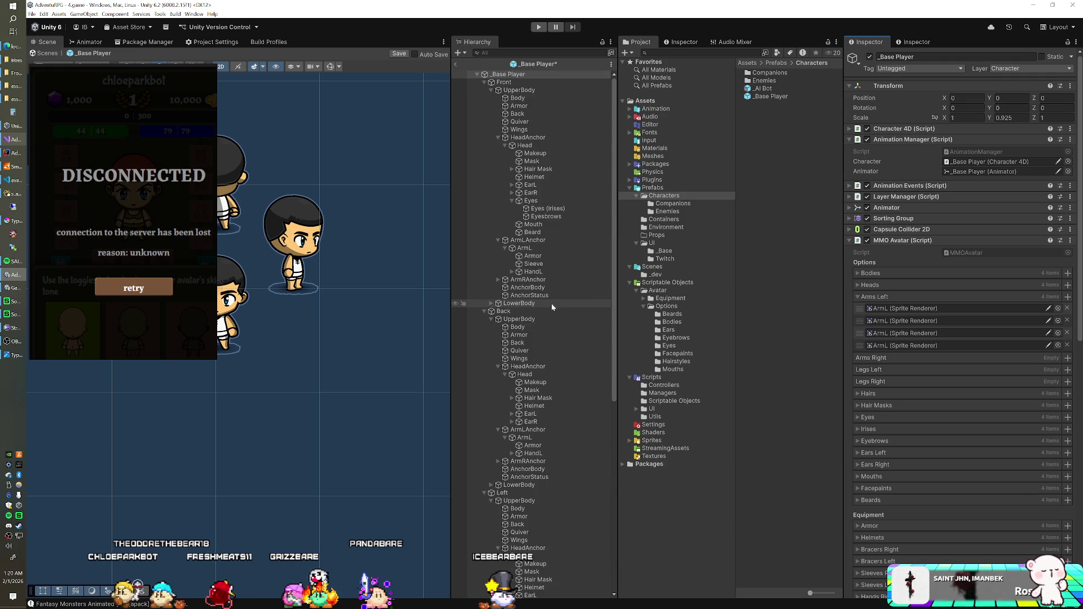
{"action": "left_click", "coordinate": [497, 280]}
{"action": "left_click_drag", "start_coordinate": [833, 345], "coordinate": [866, 364]}
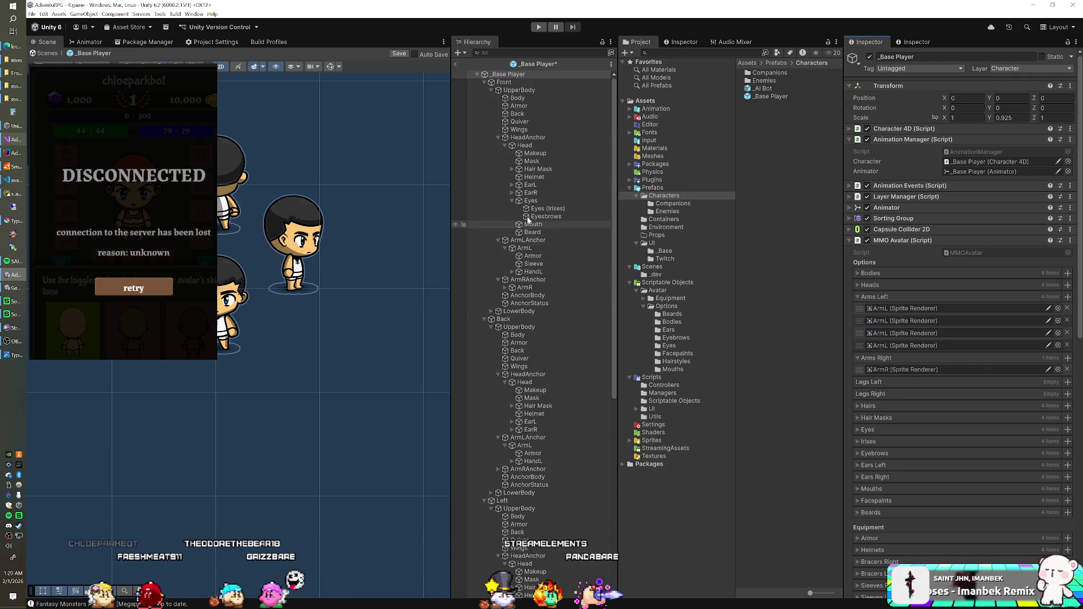
Step: Add the front view's leg renderers to the Legs lists
{"action": "left_click", "coordinate": [491, 311]}
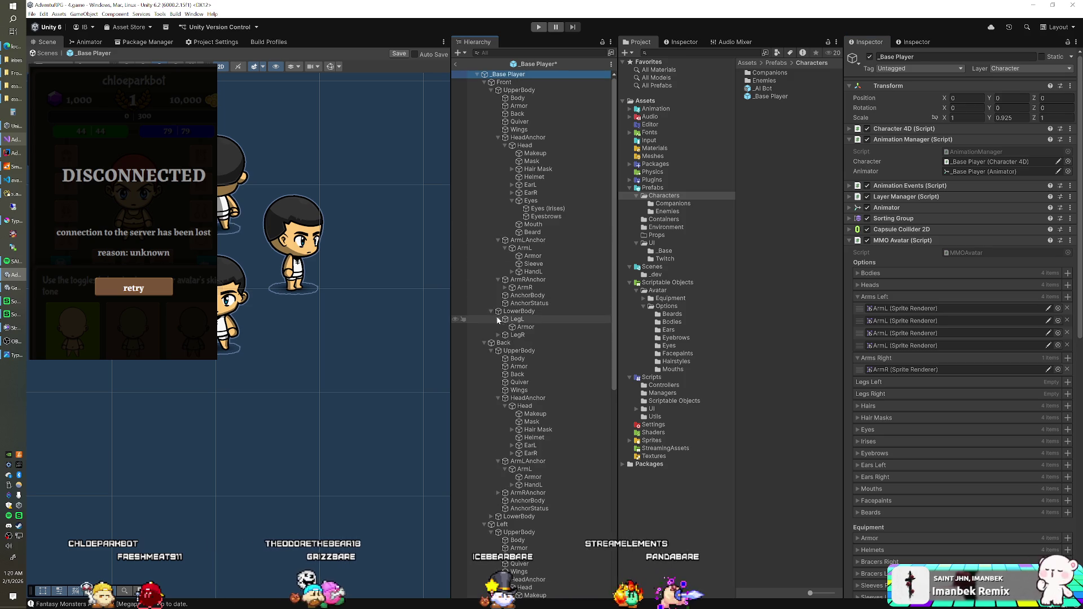
{"action": "left_click", "coordinate": [498, 319]}
{"action": "mouse_move", "coordinate": [526, 328]}
{"action": "left_mouse_down"}
{"action": "mouse_move", "coordinate": [869, 383]}
{"action": "mouse_move", "coordinate": [828, 411]}
{"action": "mouse_move", "coordinate": [878, 410]}
{"action": "left_mouse_up"}
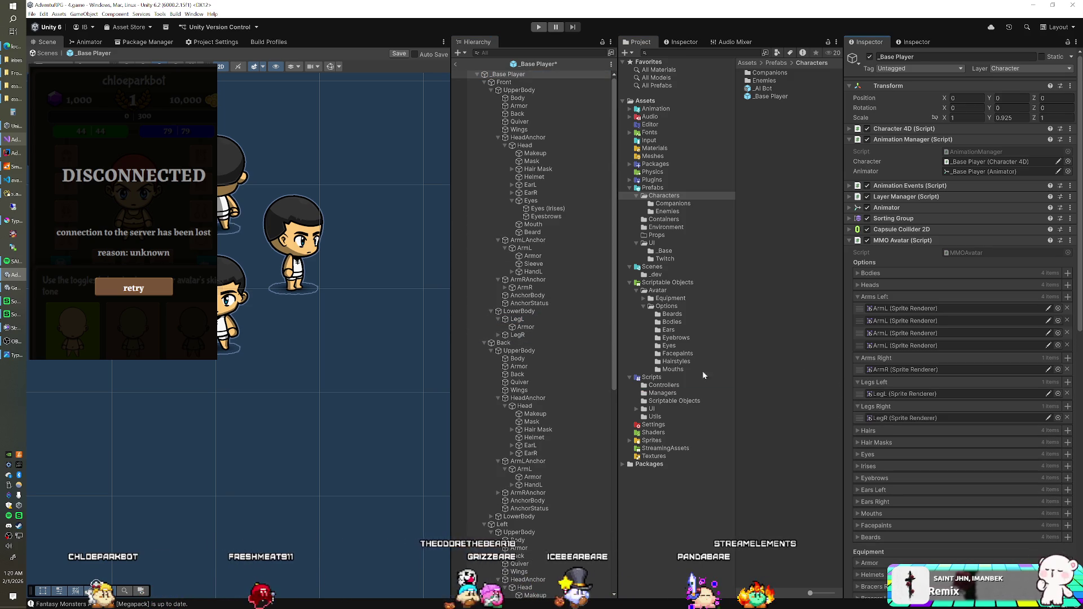
{"action": "scroll", "coordinate": [576, 340], "scroll_direction": "down", "scroll_amount": 5}
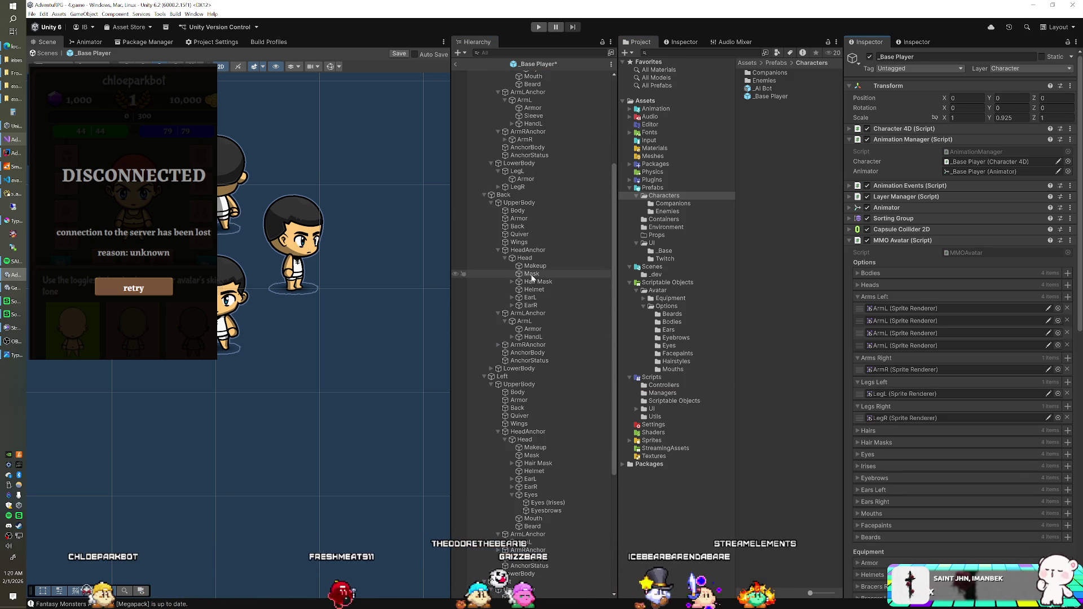
{"action": "scroll", "coordinate": [532, 278], "scroll_direction": "up", "scroll_amount": 5}
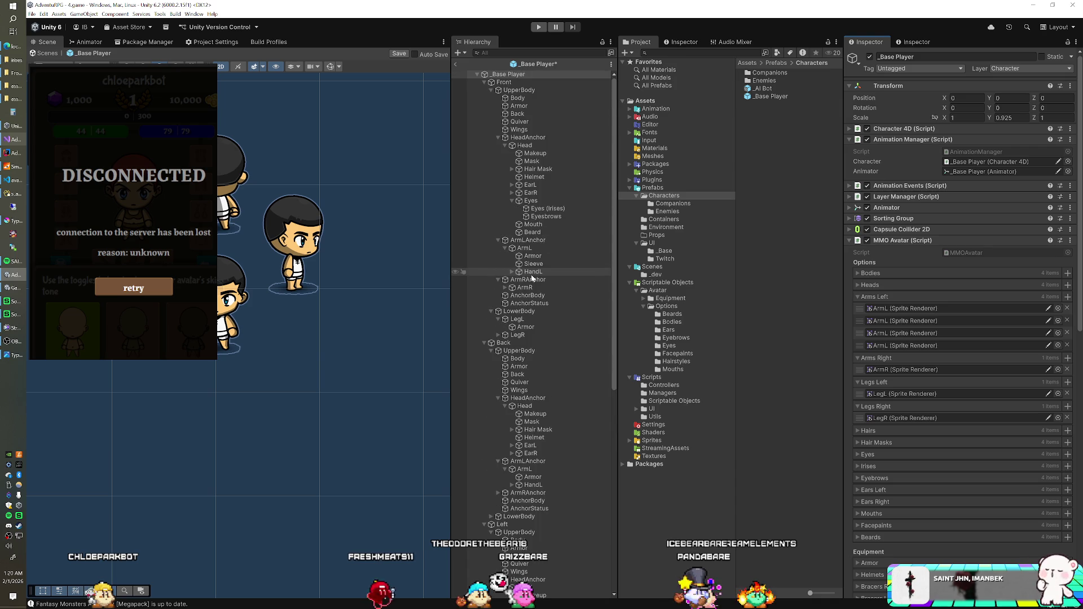
{"action": "left_click", "coordinate": [484, 82]}
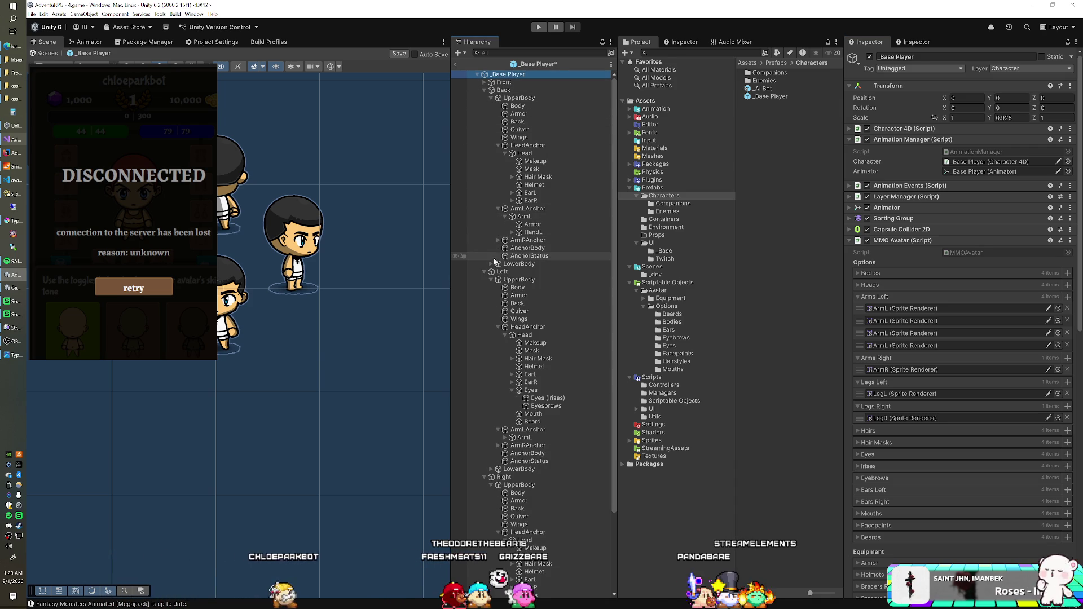
Step: Add the Back view's LegL, LegR and ArmR to Legs Left, Legs Right and Arms Right
{"action": "left_click", "coordinate": [492, 264]}
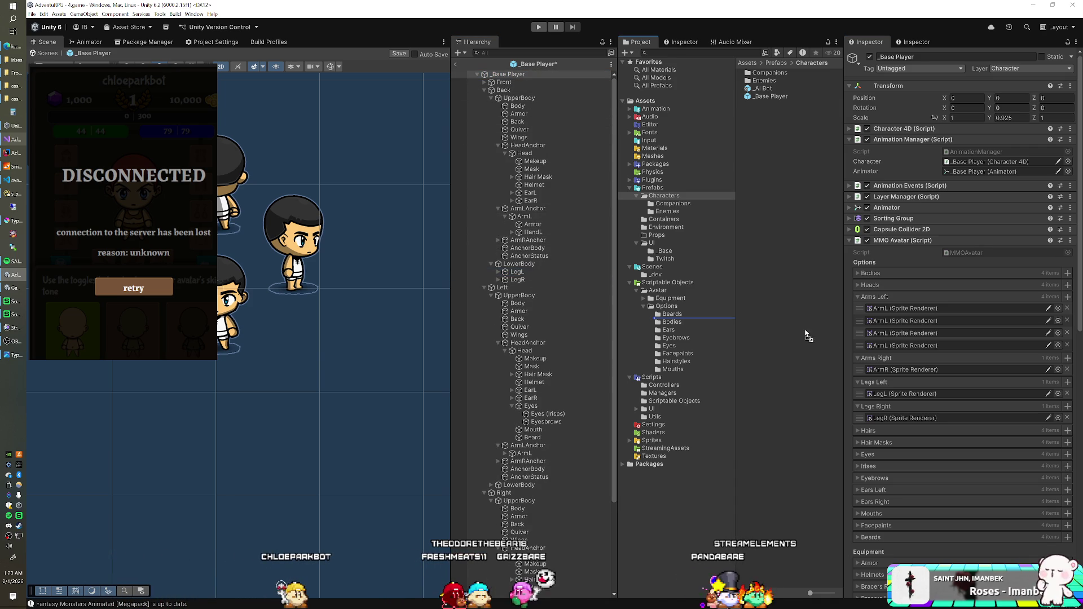
{"action": "left_click_drag", "start_coordinate": [845, 354], "coordinate": [875, 386]}
{"action": "left_click_drag", "start_coordinate": [517, 279], "coordinate": [867, 418]}
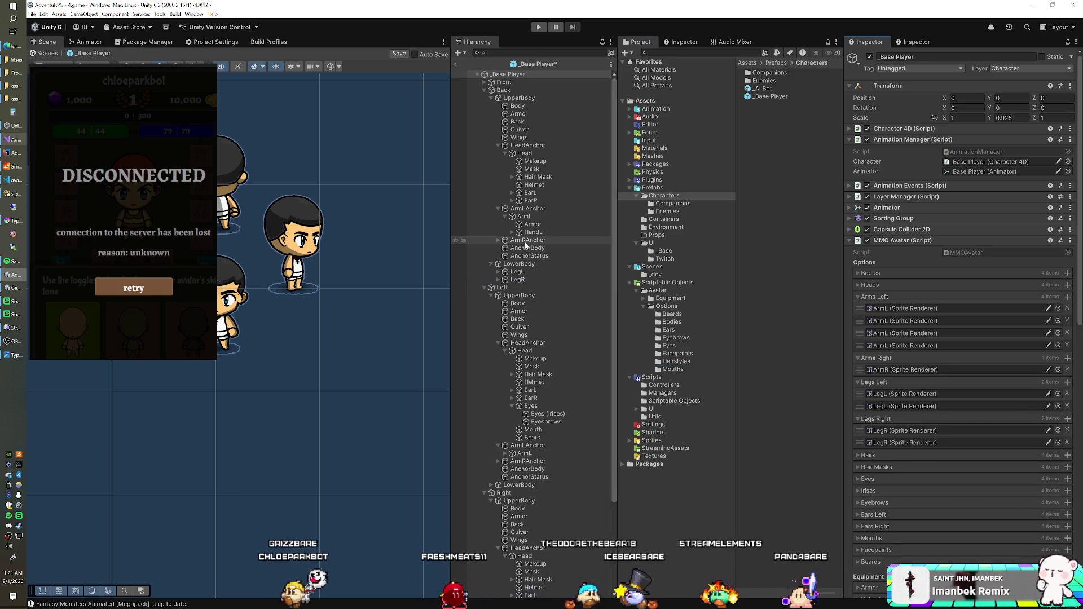
{"action": "left_click", "coordinate": [499, 241]}
{"action": "left_click_drag", "start_coordinate": [525, 249], "coordinate": [869, 362]}
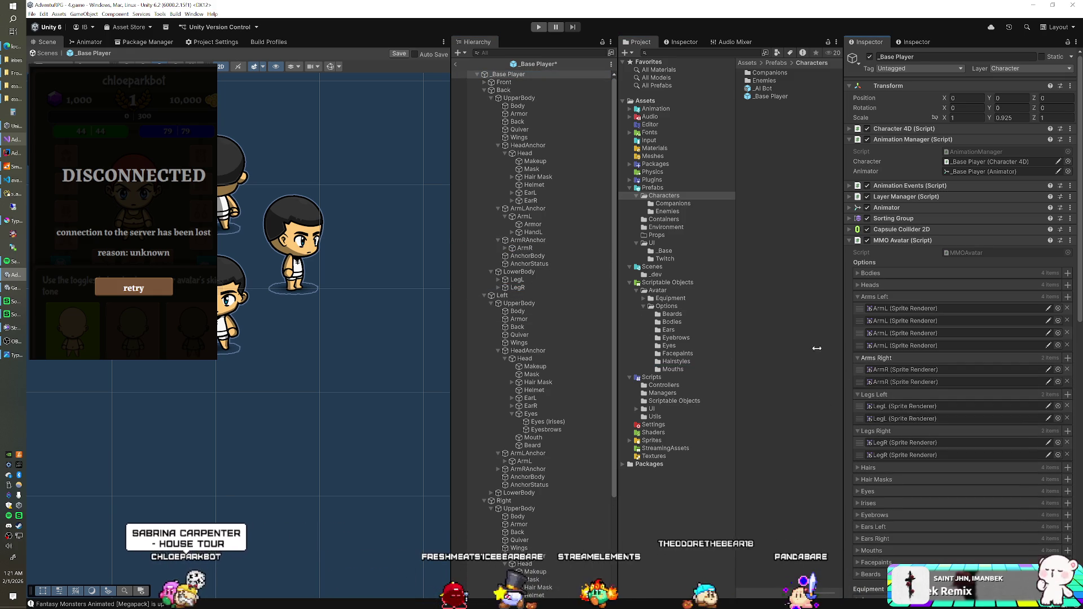
{"action": "left_click", "coordinate": [484, 90]}
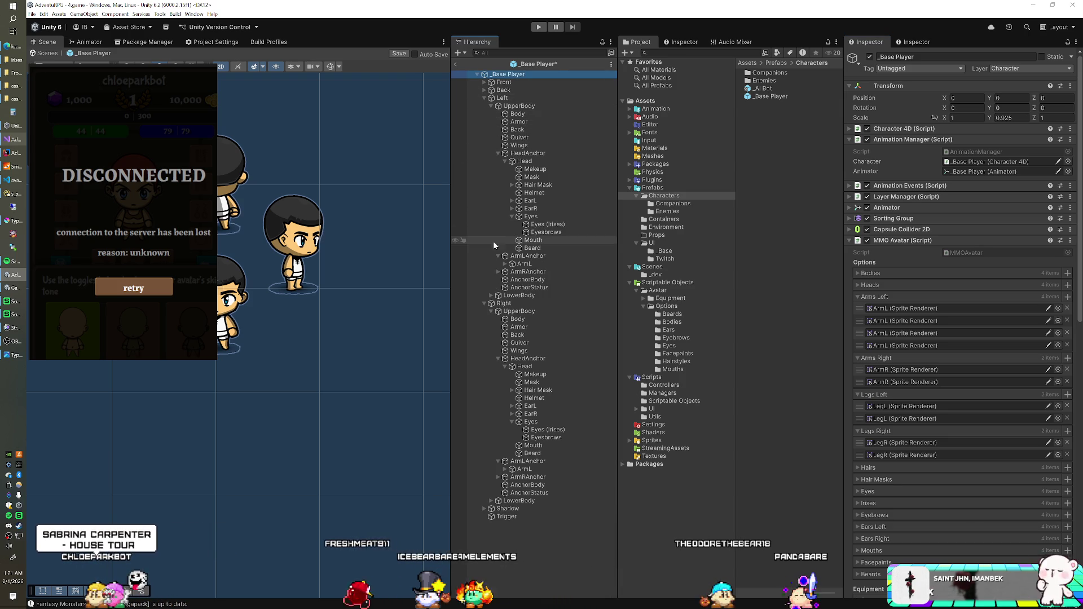
Step: Add the Left view's ArmR, LegL and LegR to Arms Right, Legs Left and Legs Right
{"action": "left_click", "coordinate": [499, 271]}
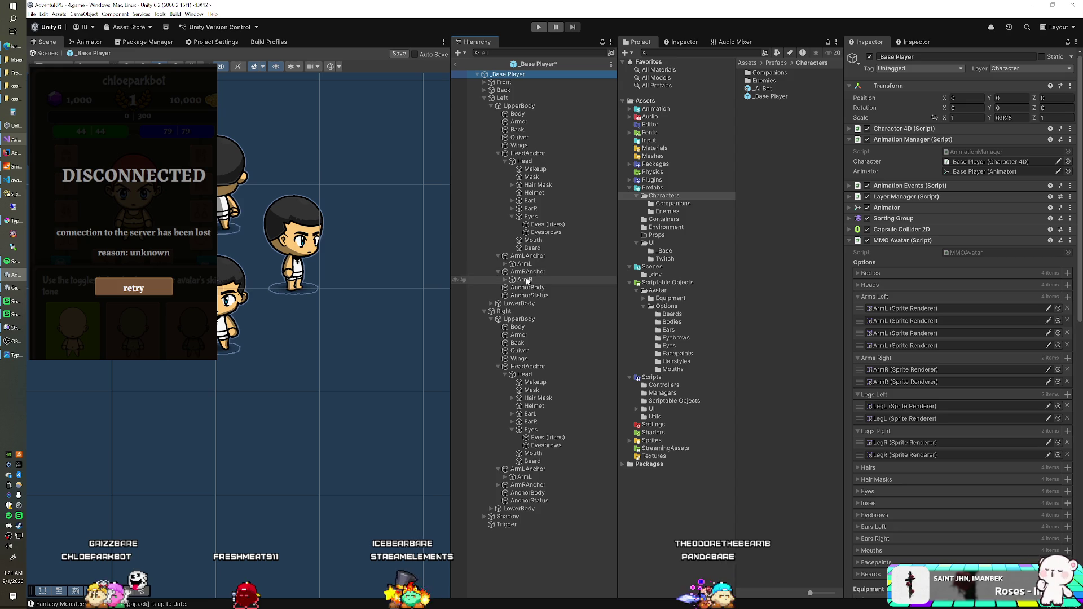
{"action": "left_click_drag", "start_coordinate": [852, 371], "coordinate": [866, 364]}
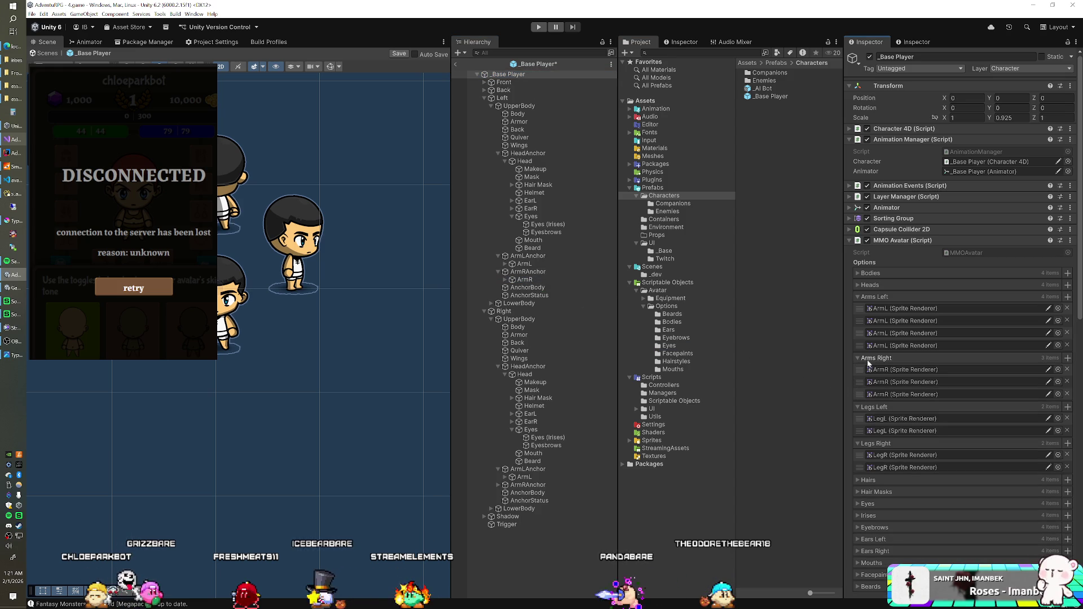
{"action": "left_click", "coordinate": [492, 303]}
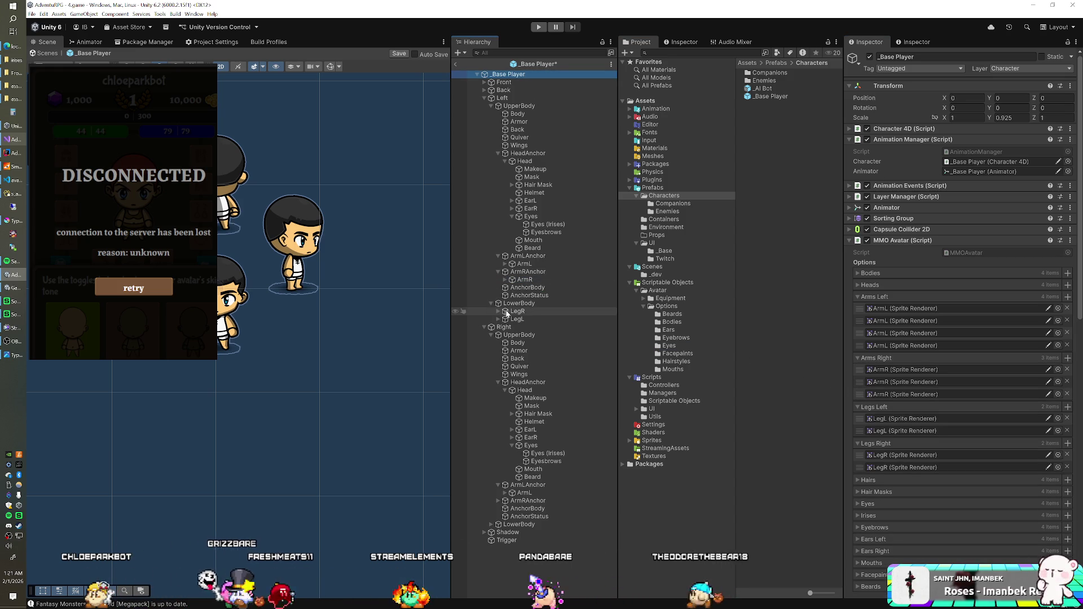
{"action": "left_click_drag", "start_coordinate": [518, 318], "coordinate": [868, 409]}
{"action": "mouse_move", "coordinate": [518, 319]}
{"action": "left_mouse_down"}
{"action": "mouse_move", "coordinate": [705, 383]}
{"action": "mouse_move", "coordinate": [871, 413]}
{"action": "left_mouse_up"}
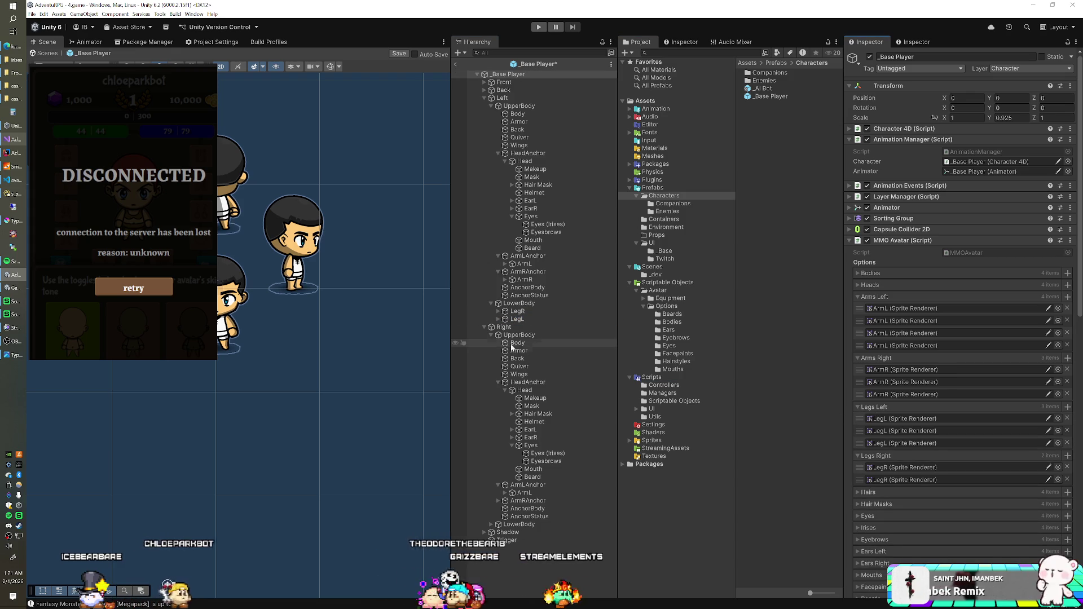
{"action": "left_click_drag", "start_coordinate": [517, 311], "coordinate": [872, 455]}
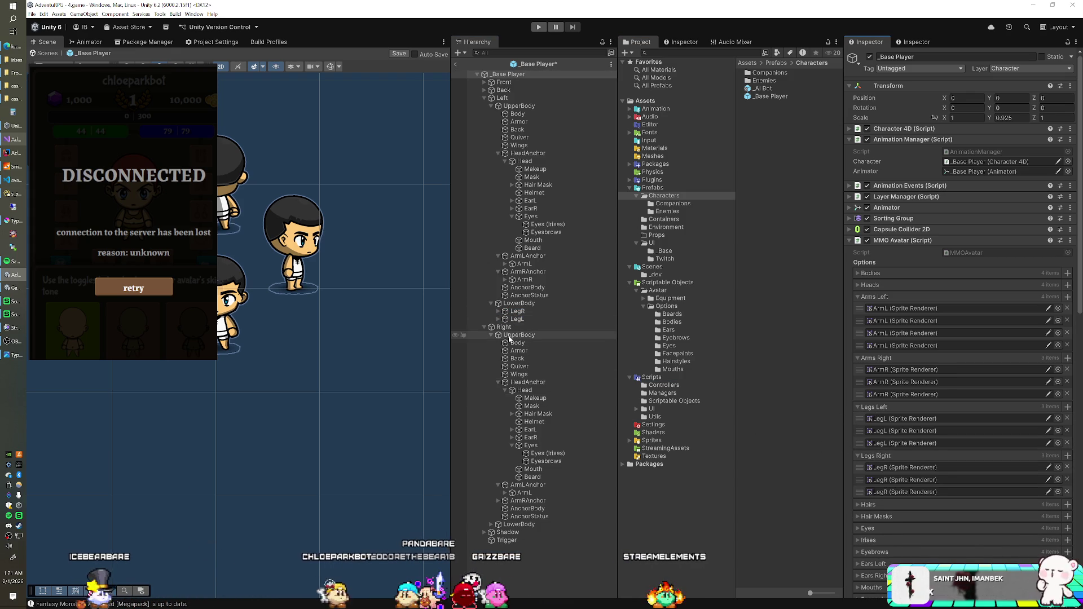
{"action": "left_click", "coordinate": [485, 97]}
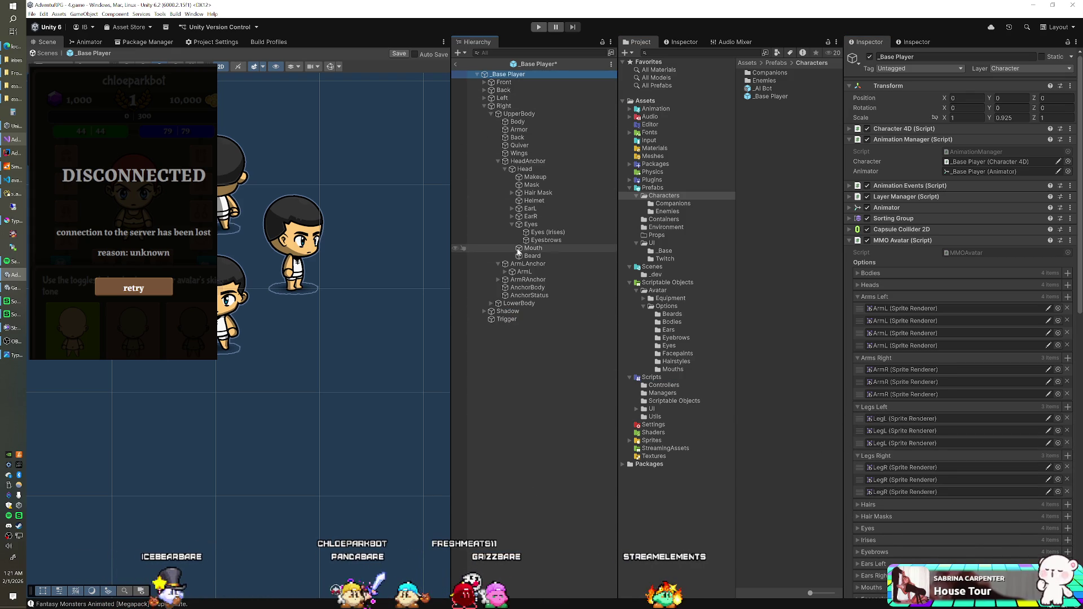
Step: Add the Right view's ArmR, LegL and LegR to their lists, then exit prefab mode and Play
{"action": "left_click", "coordinate": [491, 304]}
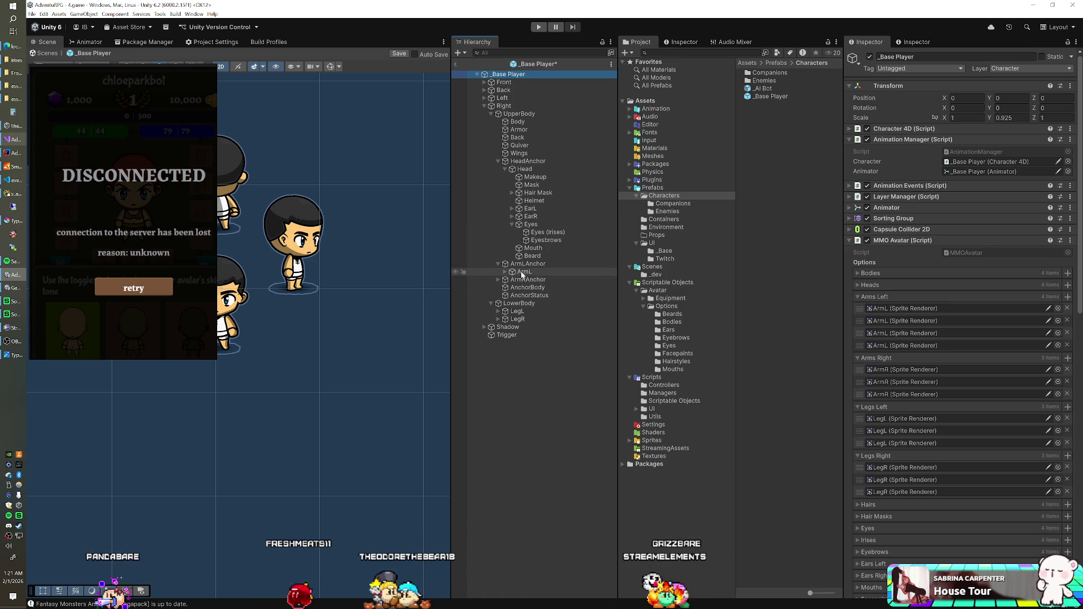
{"action": "left_click", "coordinate": [498, 279]}
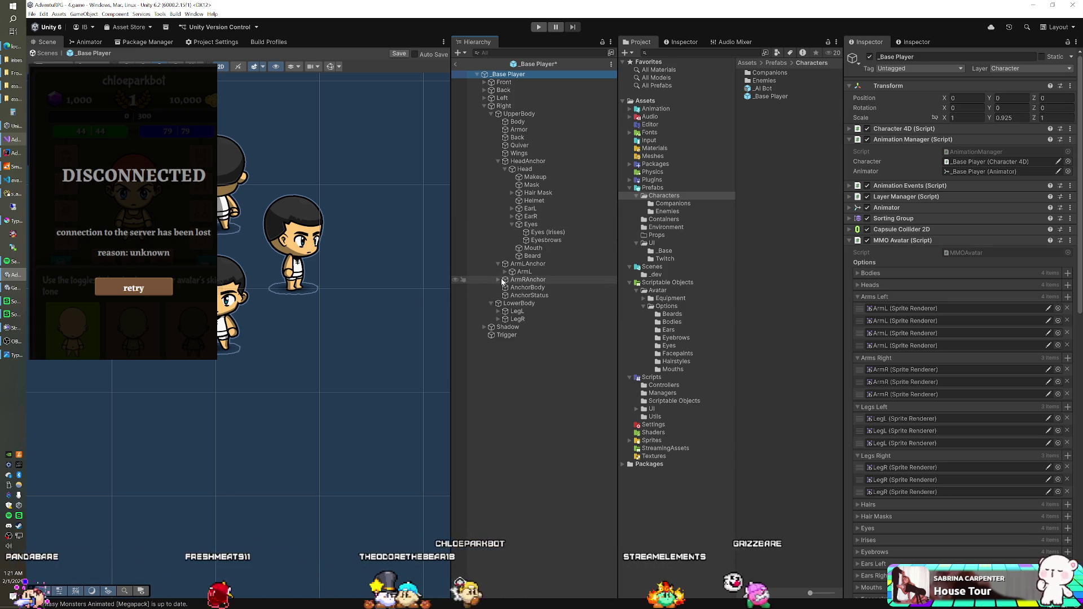
{"action": "mouse_move", "coordinate": [525, 287]}
{"action": "left_mouse_down"}
{"action": "mouse_move", "coordinate": [800, 378]}
{"action": "mouse_move", "coordinate": [903, 373]}
{"action": "left_mouse_up"}
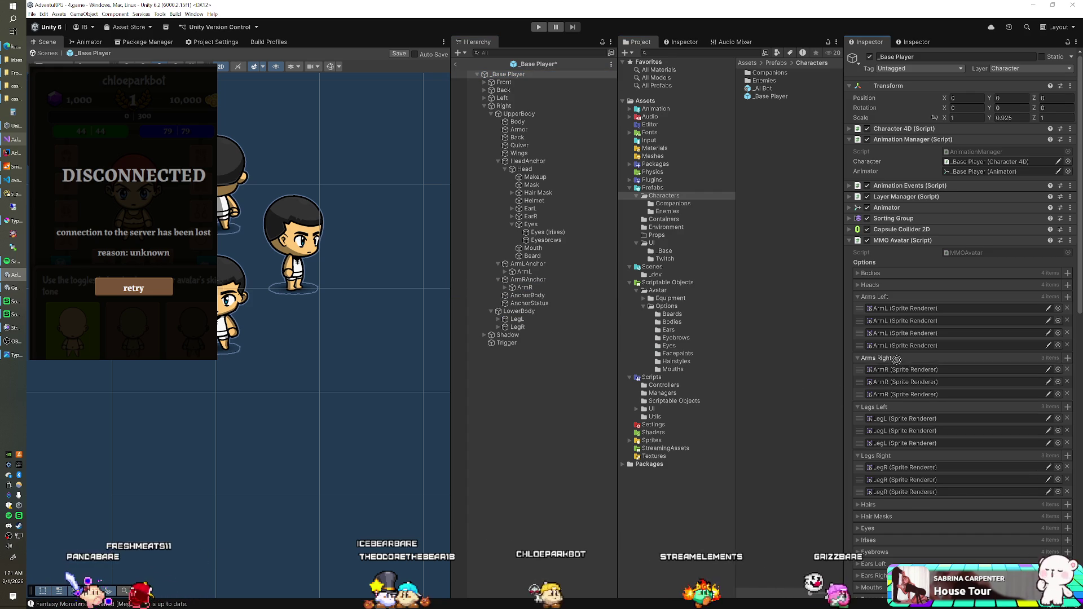
{"action": "left_click_drag", "start_coordinate": [512, 320], "coordinate": [903, 443]}
{"action": "left_click", "coordinate": [528, 329]}
{"action": "left_click_drag", "start_coordinate": [529, 330], "coordinate": [903, 489]}
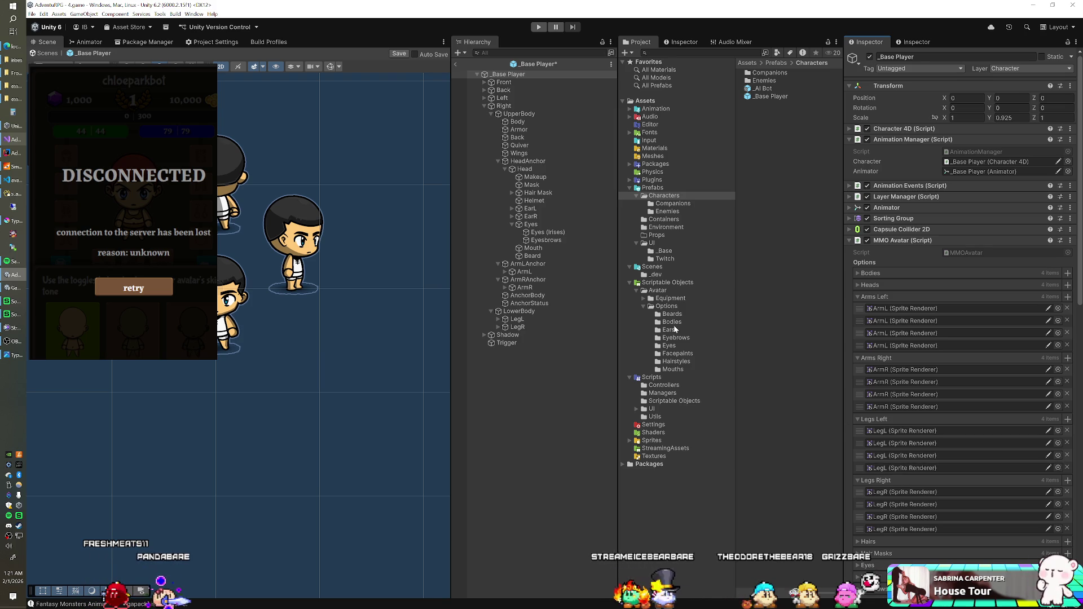
{"action": "left_click", "coordinate": [457, 65]}
{"action": "left_click", "coordinate": [533, 27]}
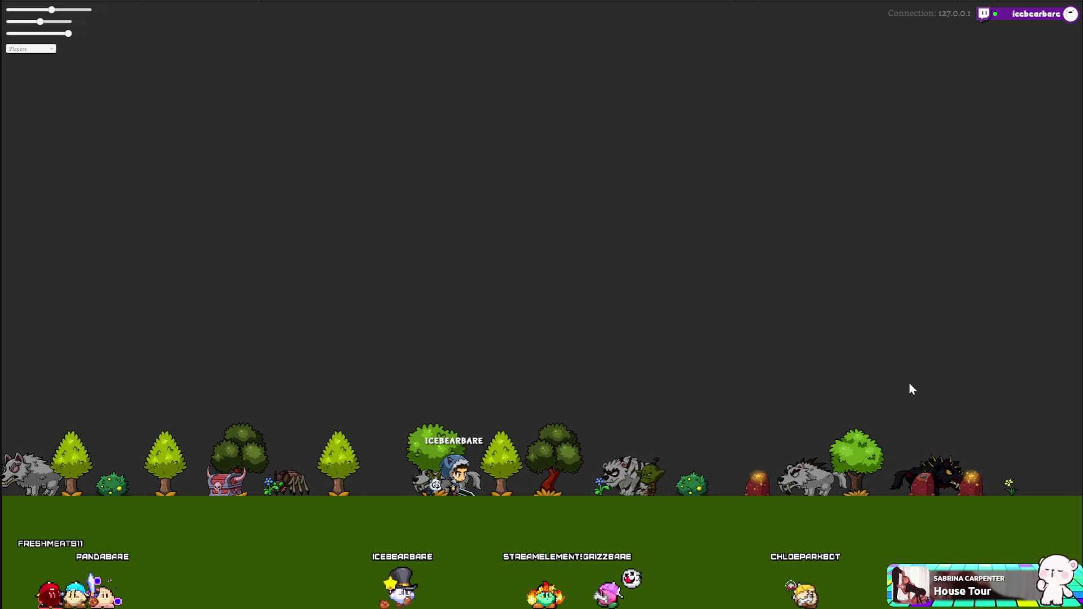
Step: Raise the zoom with the top-left slider so the avatars appear larger
{"action": "left_click", "coordinate": [70, 10]}
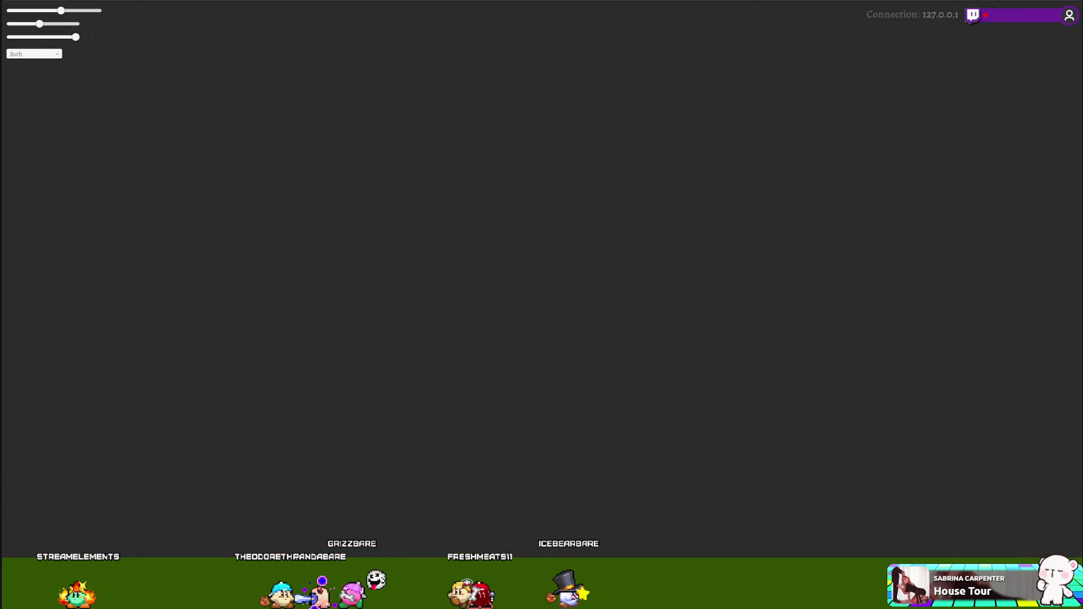
{"action": "scroll", "coordinate": [403, 339], "scroll_direction": "up", "scroll_amount": 20}
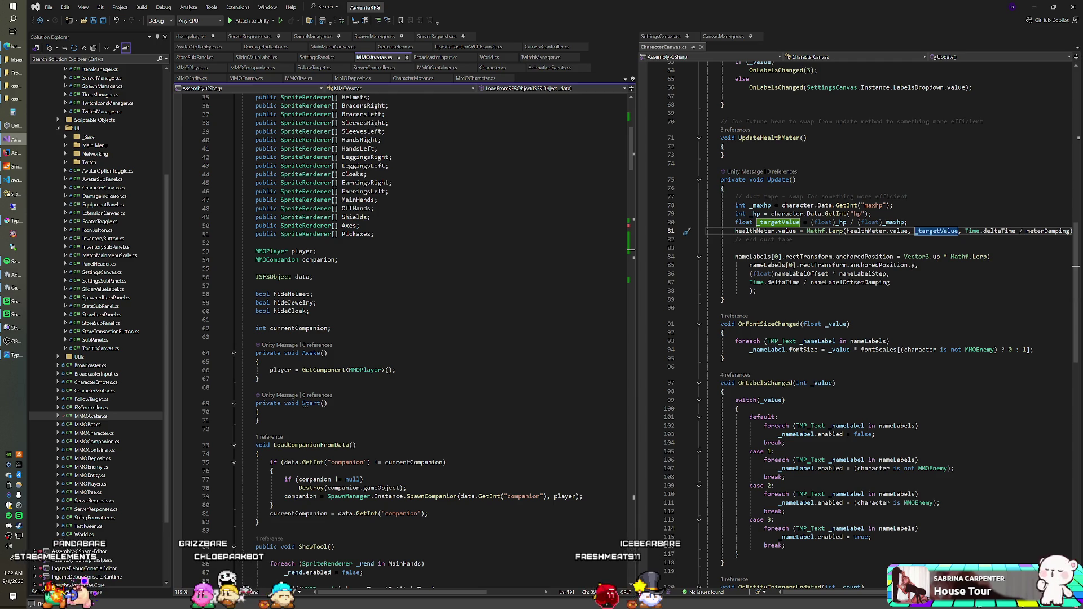
Step: Rename the HandsRight equipment field to GlovesRight everywhere it is used
{"action": "scroll", "coordinate": [403, 339], "scroll_direction": "up", "scroll_amount": 4}
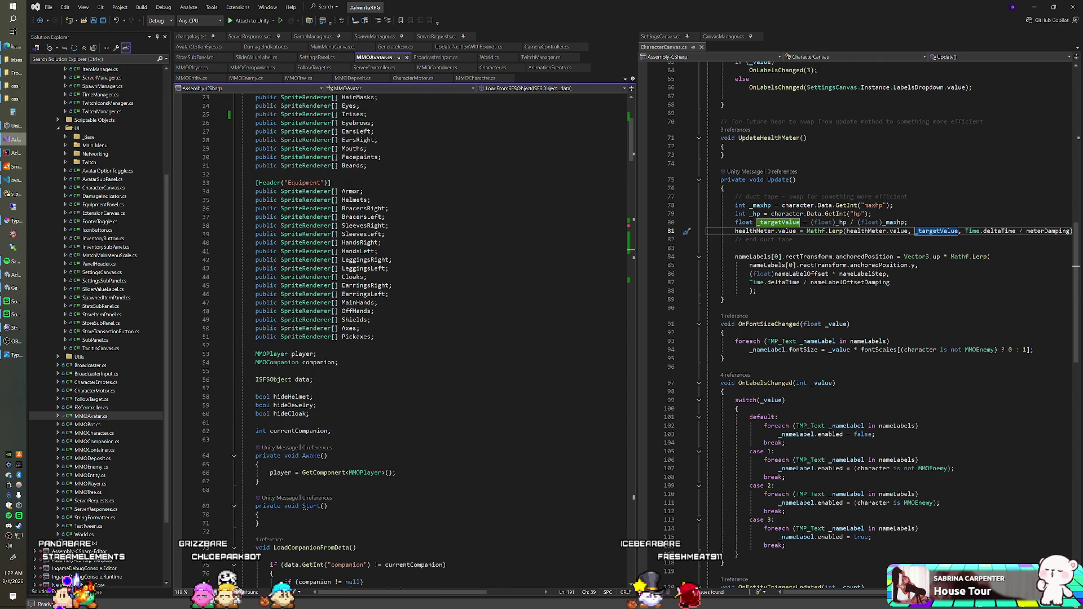
{"action": "double_click", "coordinate": [347, 244]}
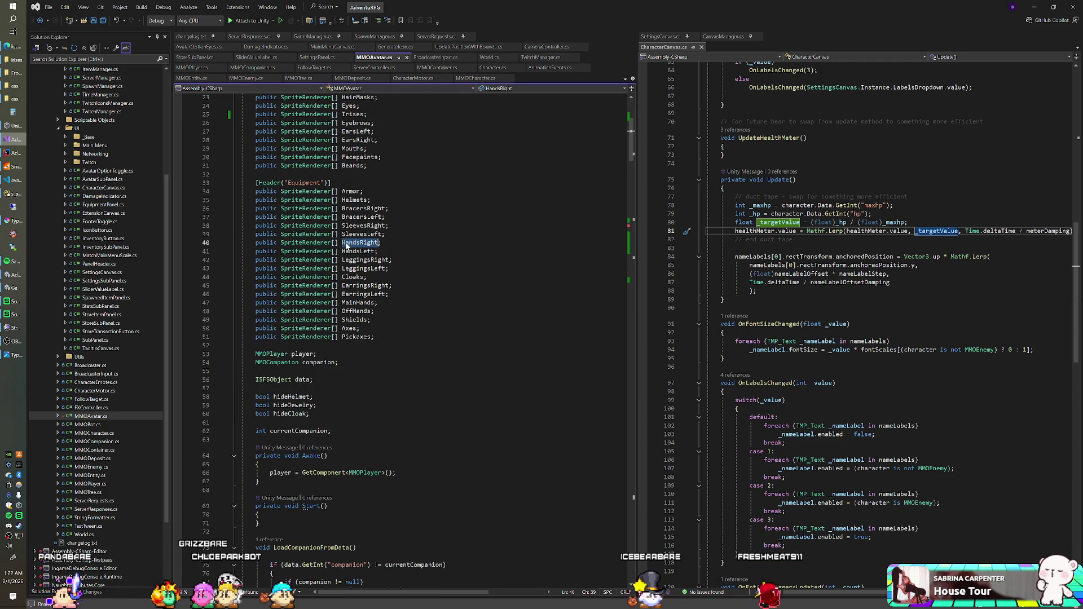
{"action": "key", "text": "Home"}
{"action": "key", "text": "shift+Up"}
{"action": "key", "text": "shift+Up"}
{"action": "key", "text": "shift+Up"}
{"action": "key", "text": "shift+End"}
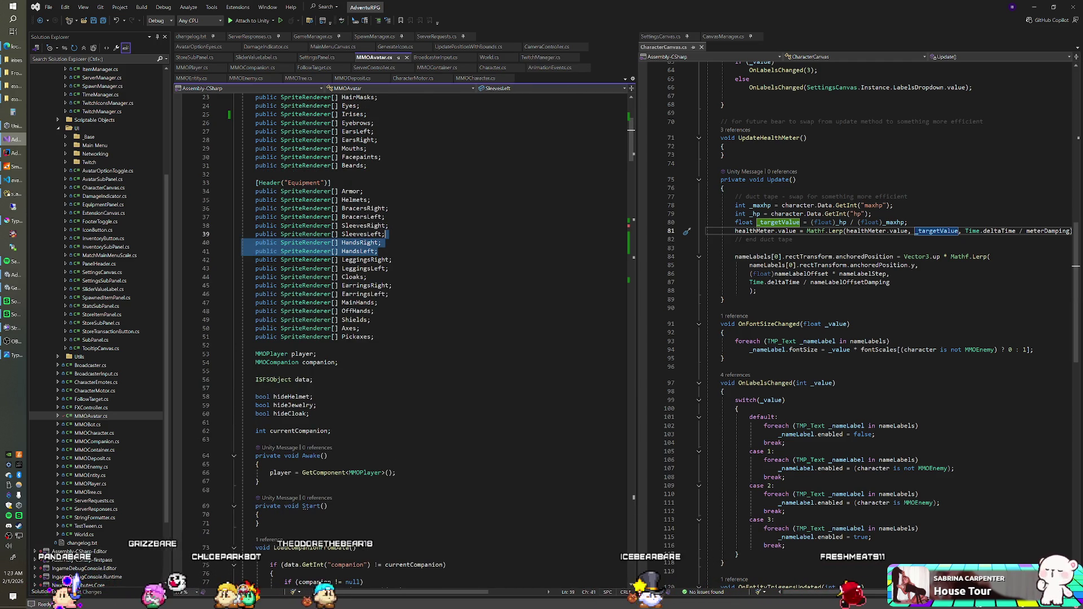
{"action": "double_click", "coordinate": [361, 244]}
{"action": "key", "text": "ctrl+r"}
{"action": "key", "text": "ctrl+r"}
{"action": "key", "text": "Home"}
{"action": "key", "text": "Delete"}
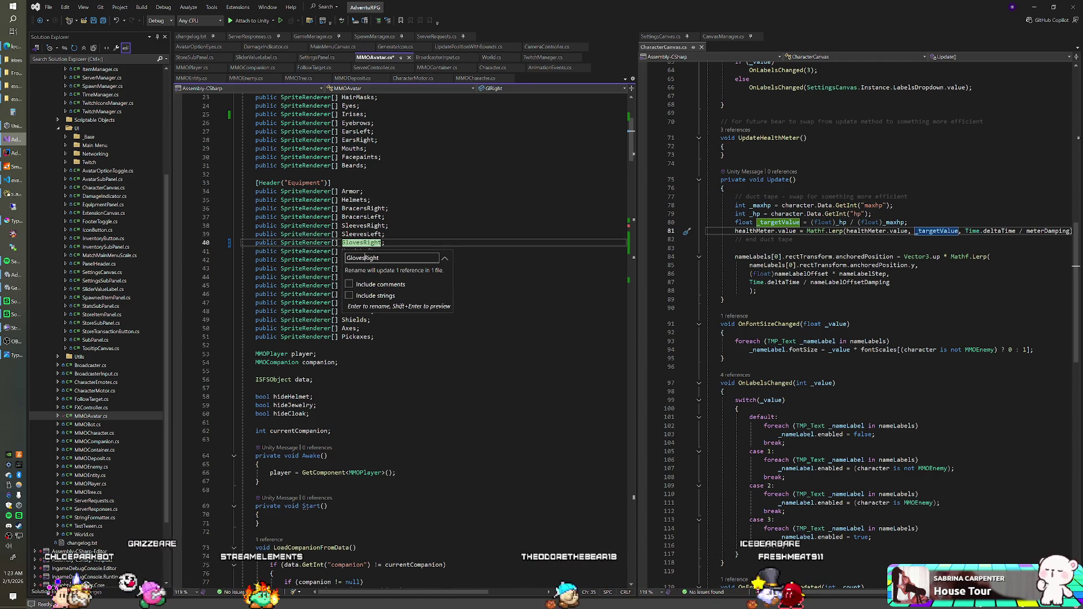
{"action": "key", "text": "Return"}
Step: Rename the HandsLeft equipment field to GlovesLeft everywhere it is used
{"action": "double_click", "coordinate": [361, 252]}
{"action": "key", "text": "ctrl+r"}
{"action": "key", "text": "ctrl+r"}
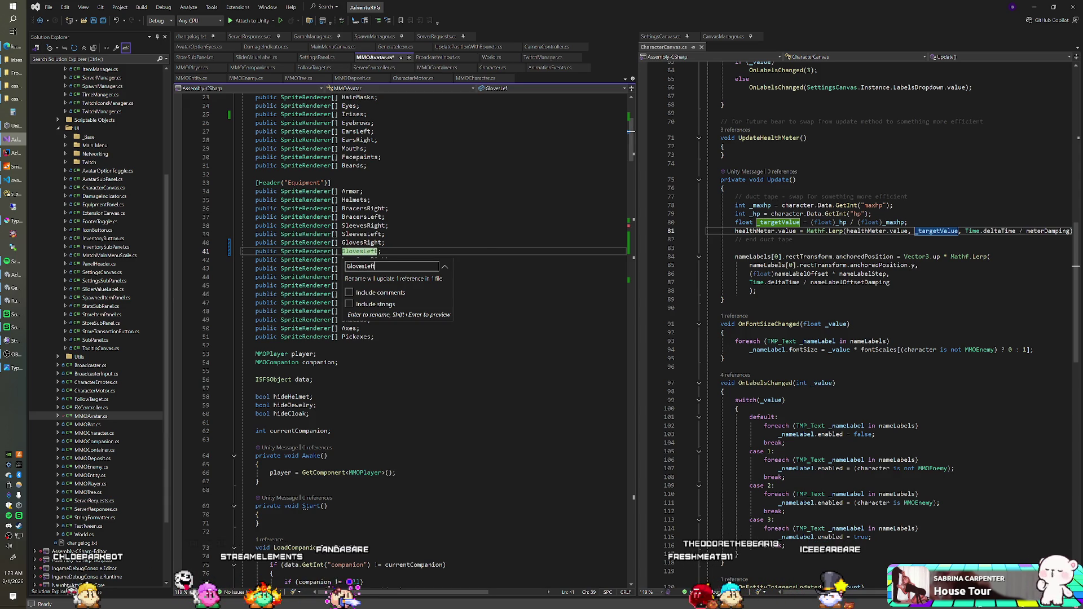
{"action": "key", "text": "Return"}
Step: Add HandsRight and HandsLeft SpriteRenderer arrays after ArmsRight in the Options fields
{"action": "scroll", "coordinate": [403, 338], "scroll_direction": "up", "scroll_amount": 5}
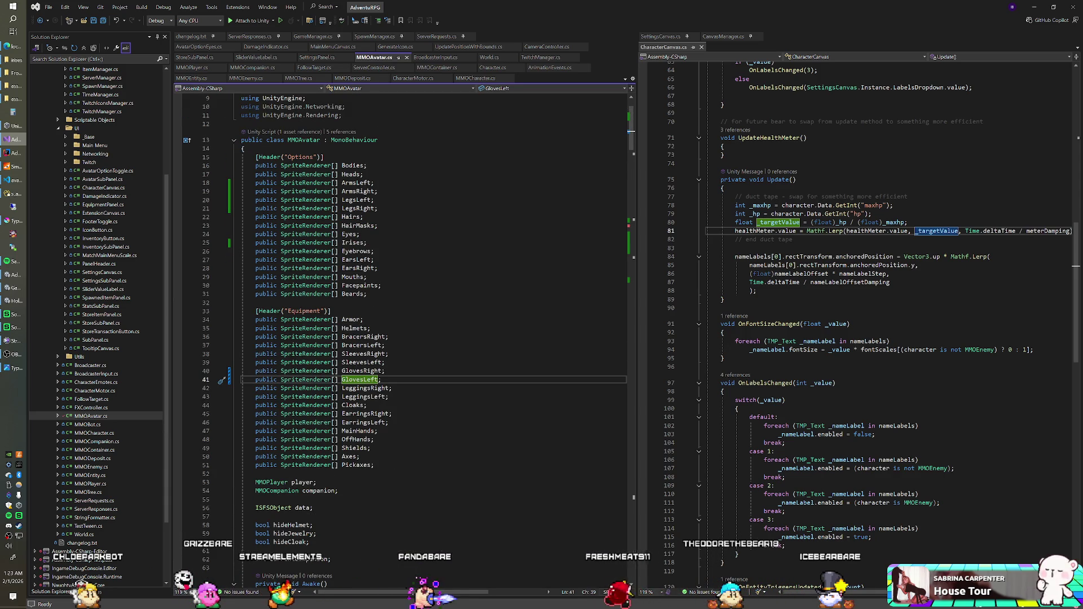
{"action": "left_click", "coordinate": [377, 191]}
{"action": "key", "text": "Tab"}
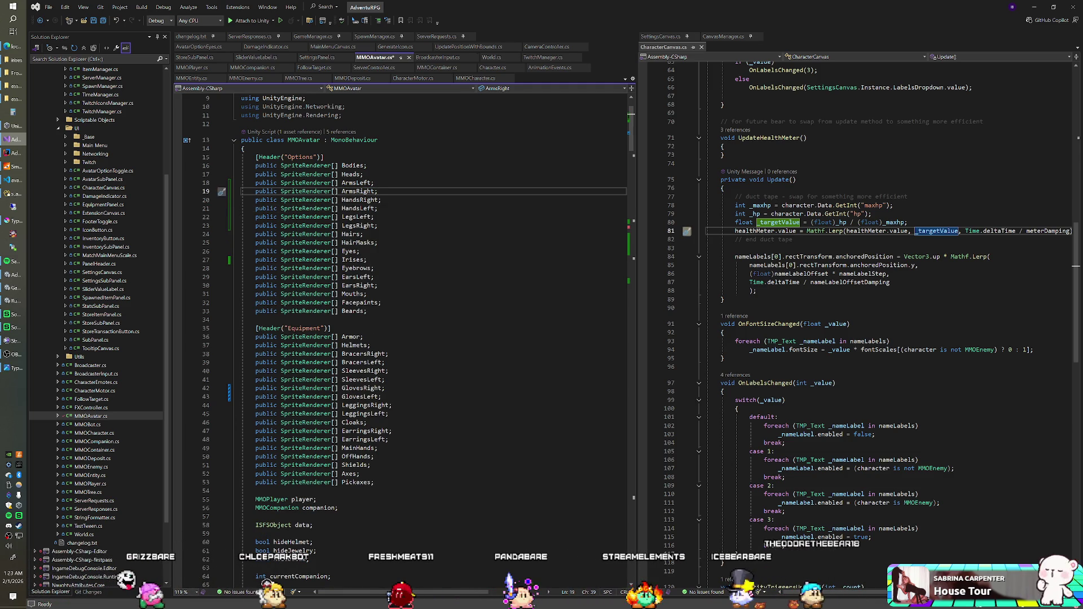
{"action": "scroll", "coordinate": [404, 338], "scroll_direction": "up", "scroll_amount": 1}
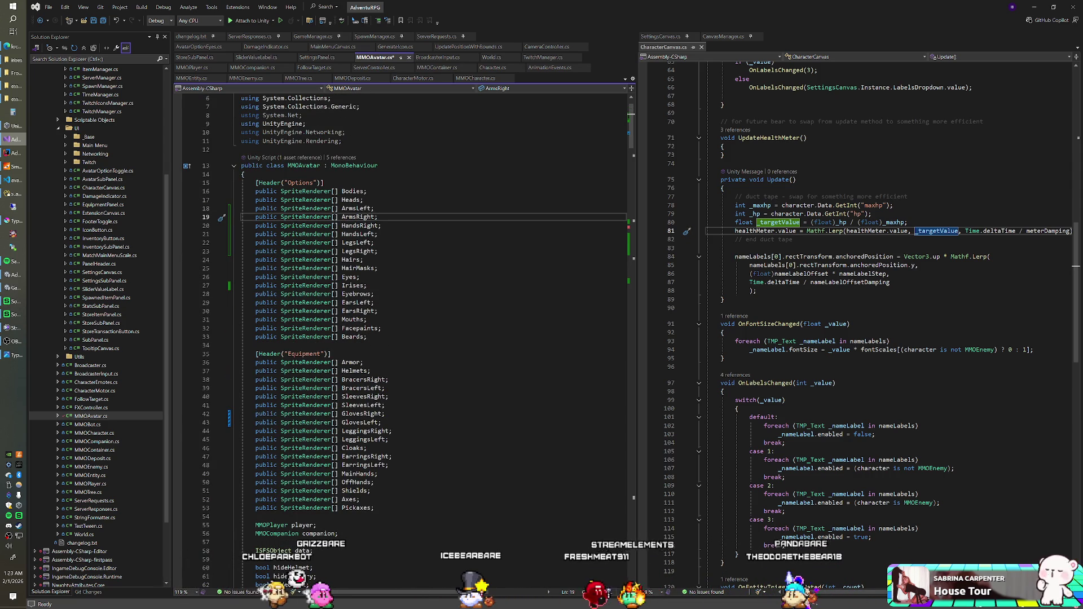
{"action": "left_click", "coordinate": [382, 225]}
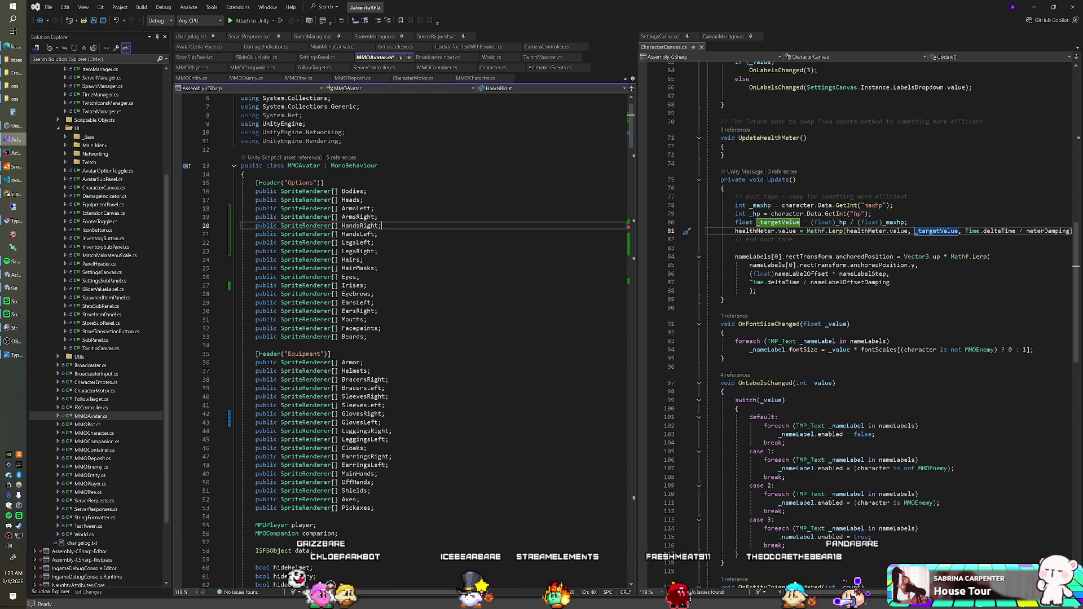
Step: Duplicate the ArmsLeft and ArmsRight colour blocks in MMOAvatar.cs
{"action": "scroll", "coordinate": [404, 338], "scroll_direction": "down", "scroll_amount": 4}
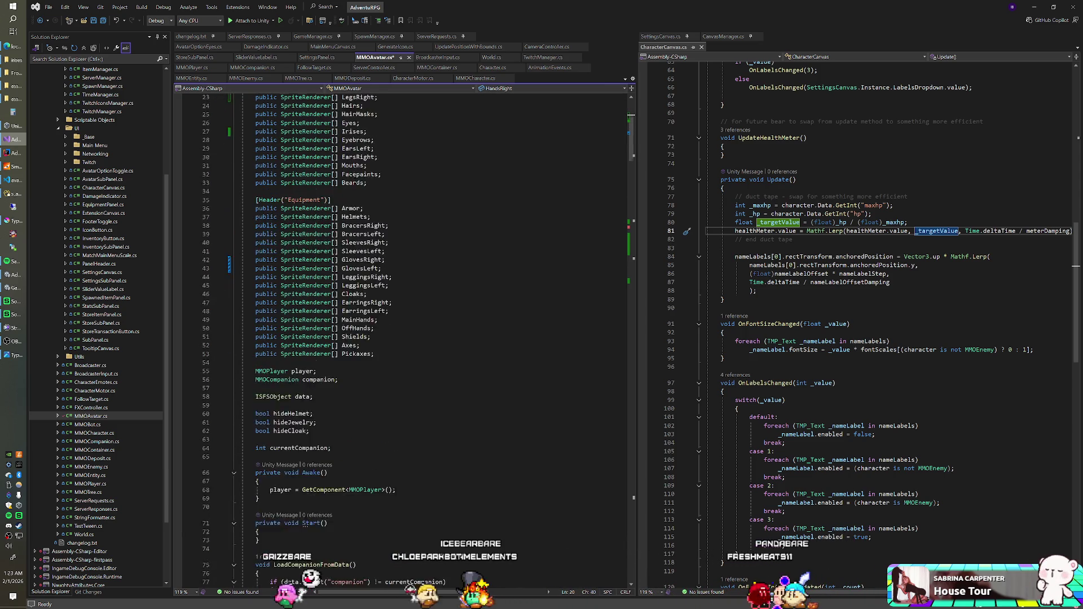
{"action": "scroll", "coordinate": [404, 338], "scroll_direction": "down", "scroll_amount": 20}
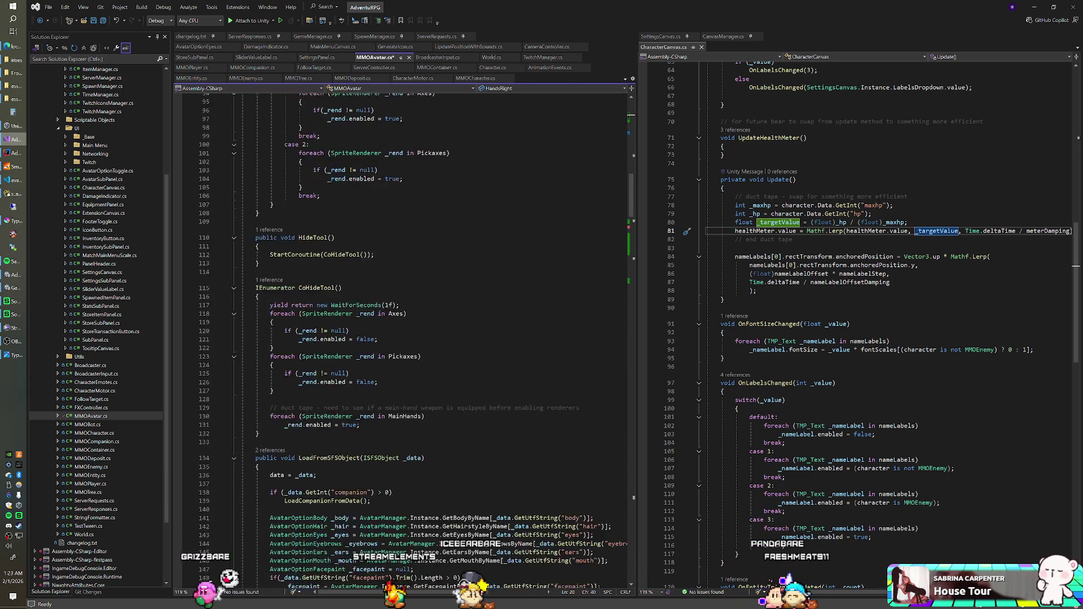
{"action": "scroll", "coordinate": [404, 338], "scroll_direction": "down", "scroll_amount": 12}
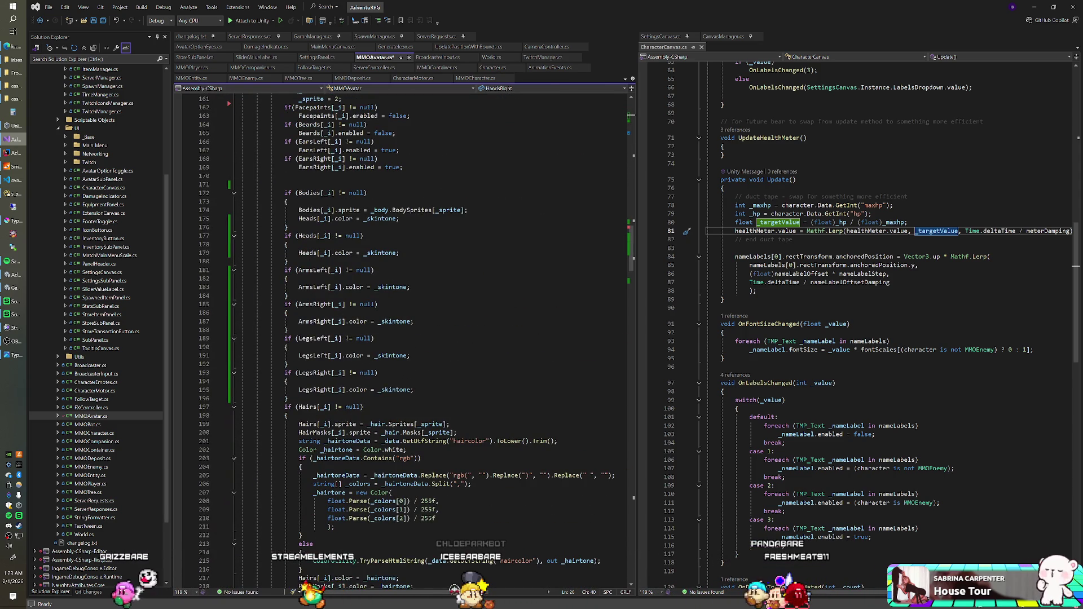
{"action": "left_click_drag", "start_coordinate": [289, 330], "coordinate": [288, 261]}
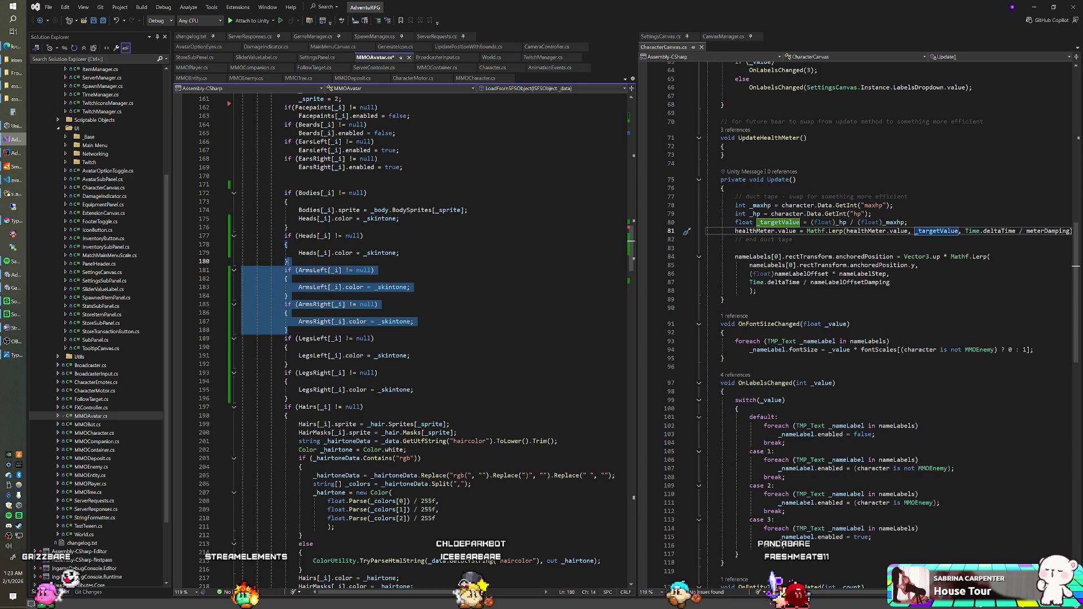
{"action": "key", "text": "ctrl+c"}
{"action": "key", "text": "Right"}
{"action": "key", "text": "ctrl+v"}
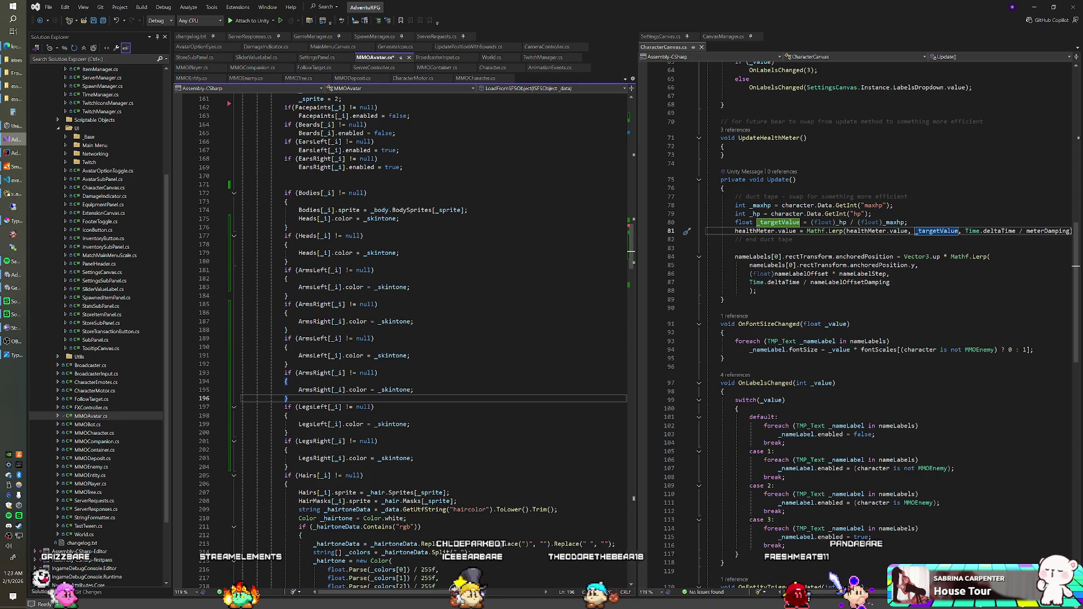
Step: Rename the duplicated blocks' fields from Arm to Hand, restoring Arm on the originals
{"action": "left_click", "coordinate": [307, 339]}
{"action": "key", "text": "BackSpace"}
{"action": "key", "text": "BackSpace"}
{"action": "key", "text": "BackSpace"}
{"action": "left_click", "coordinate": [309, 355]}
{"action": "key", "text": "BackSpace"}
{"action": "key", "text": "BackSpace"}
{"action": "key", "text": "BackSpace"}
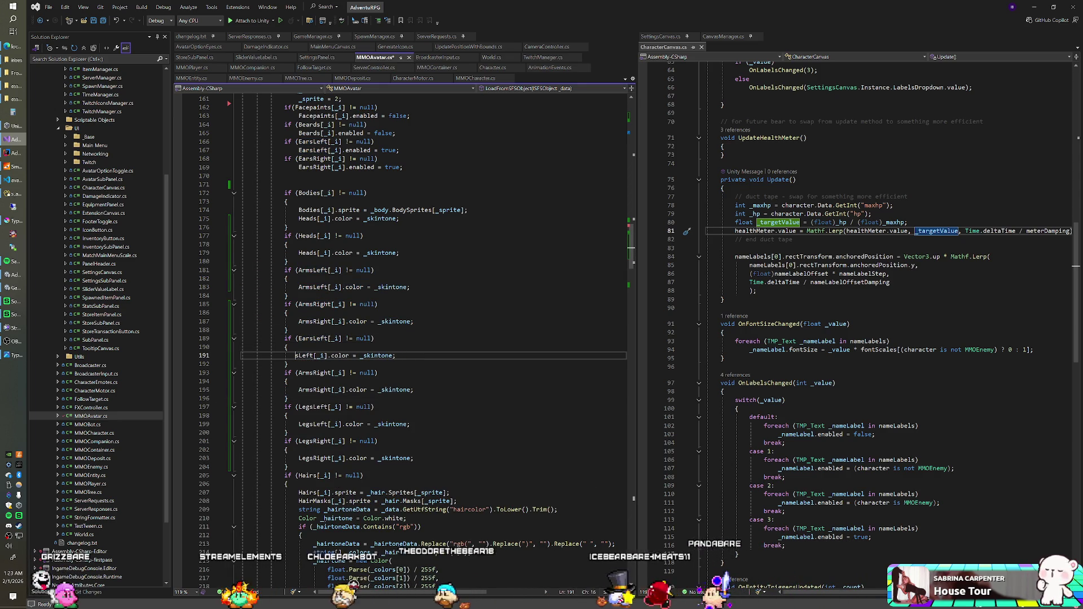
{"action": "type", "text": "Ear"}
{"action": "left_click", "coordinate": [309, 373]}
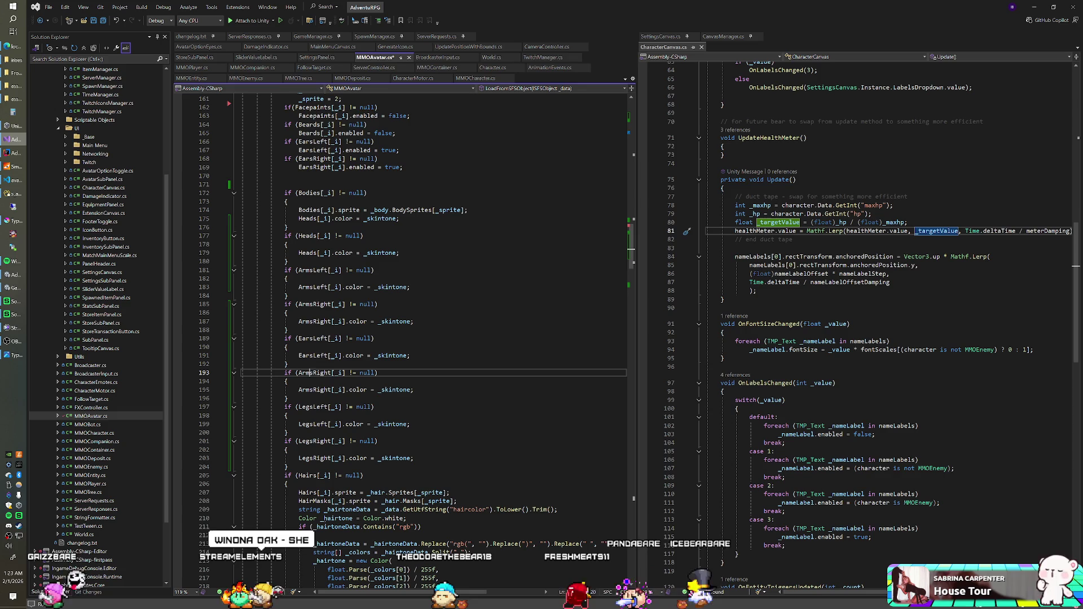
{"action": "key", "text": "ctrl+z"}
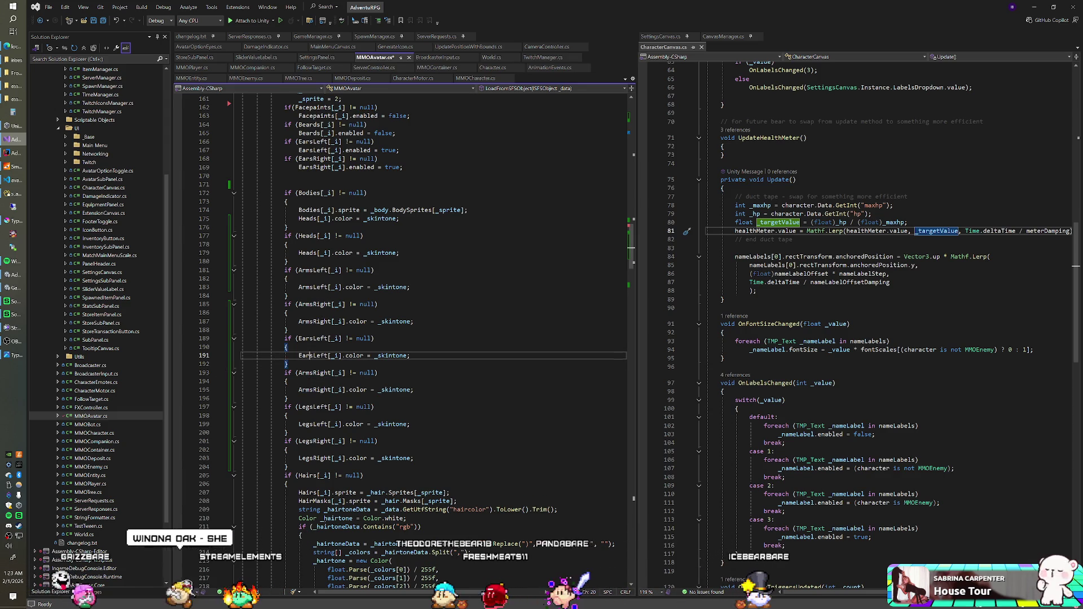
{"action": "key", "text": "ctrl+z"}
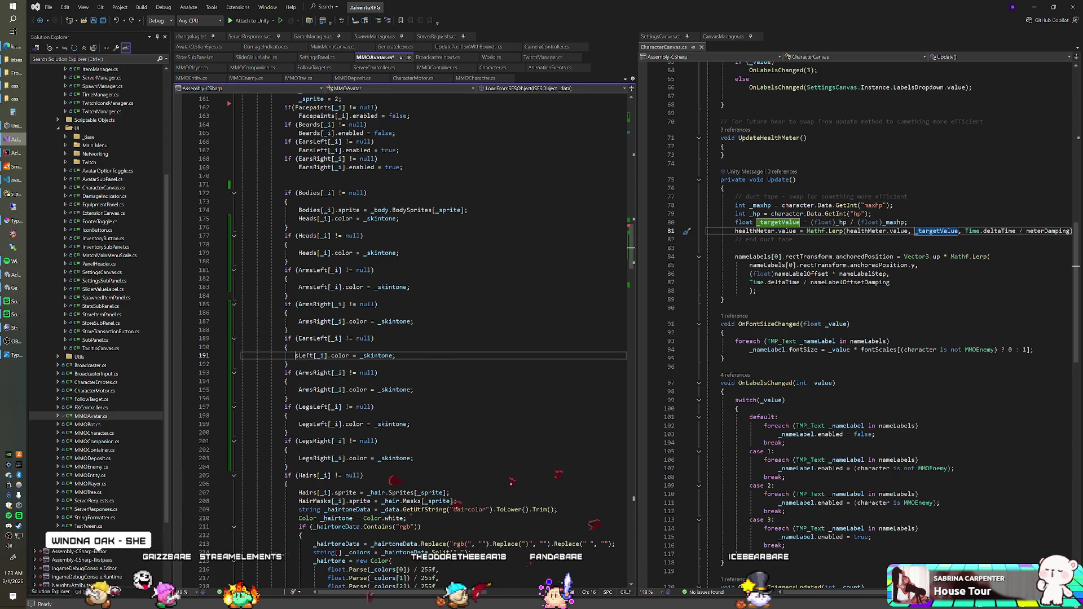
{"action": "type", "text": "Ha"}
{"action": "key", "text": "Up"}
{"action": "key", "text": "Up"}
{"action": "key", "text": "Up"}
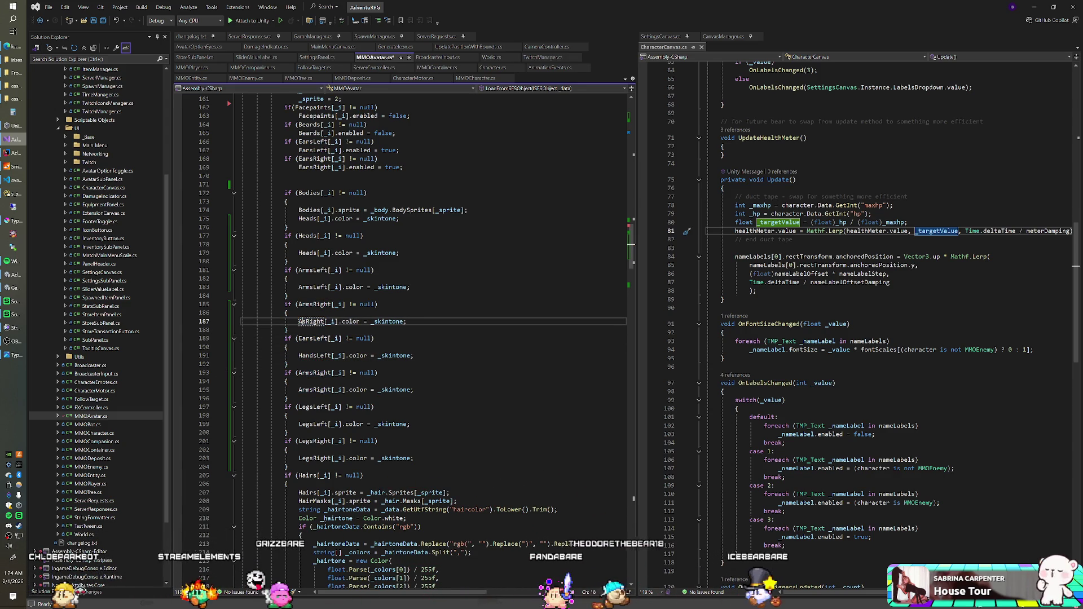
{"action": "type", "text": "Ar"}
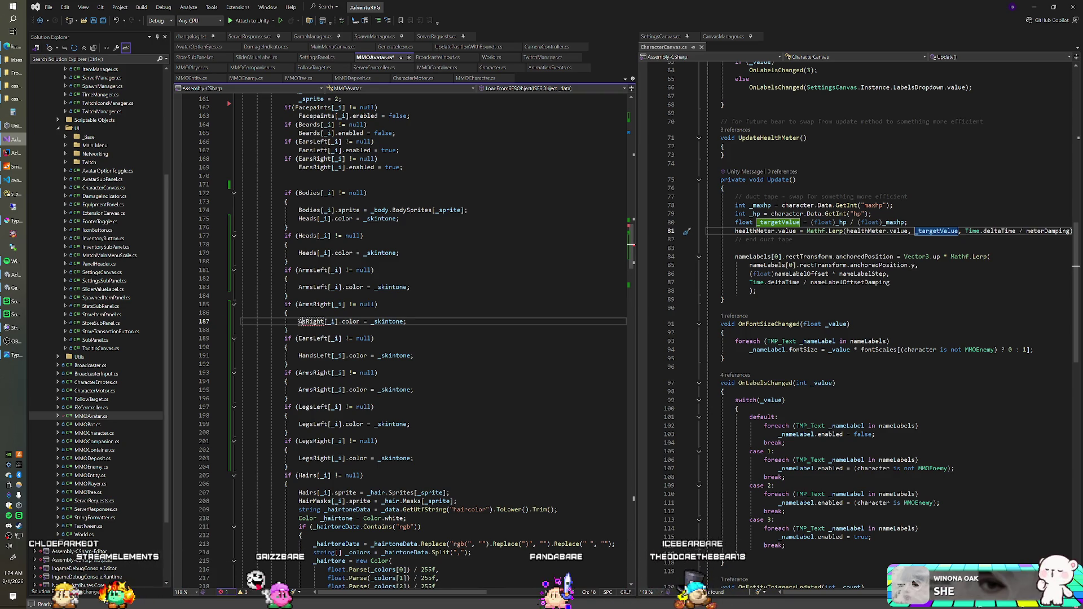
{"action": "key", "text": "Down"}
{"action": "key", "text": "Down"}
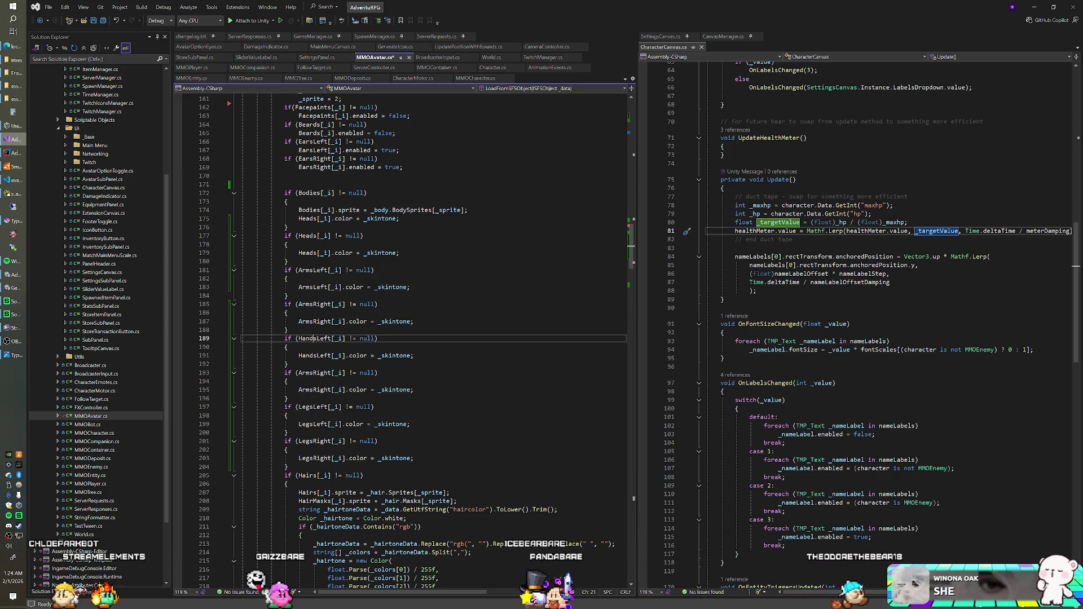
{"action": "key", "text": "Down"}
{"action": "key", "text": "Down"}
{"action": "key", "text": "Down"}
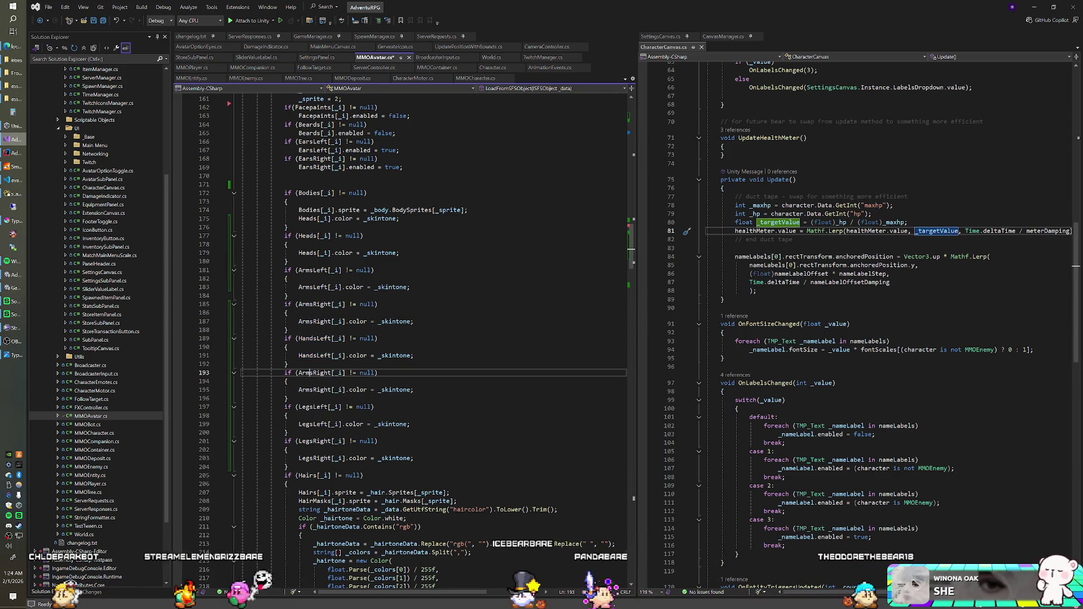
{"action": "key", "text": "Delete"}
{"action": "key", "text": "Delete"}
{"action": "key", "text": "Delete"}
{"action": "type", "text": "Hand"}
{"action": "key", "text": "Down"}
{"action": "key", "text": "Down"}
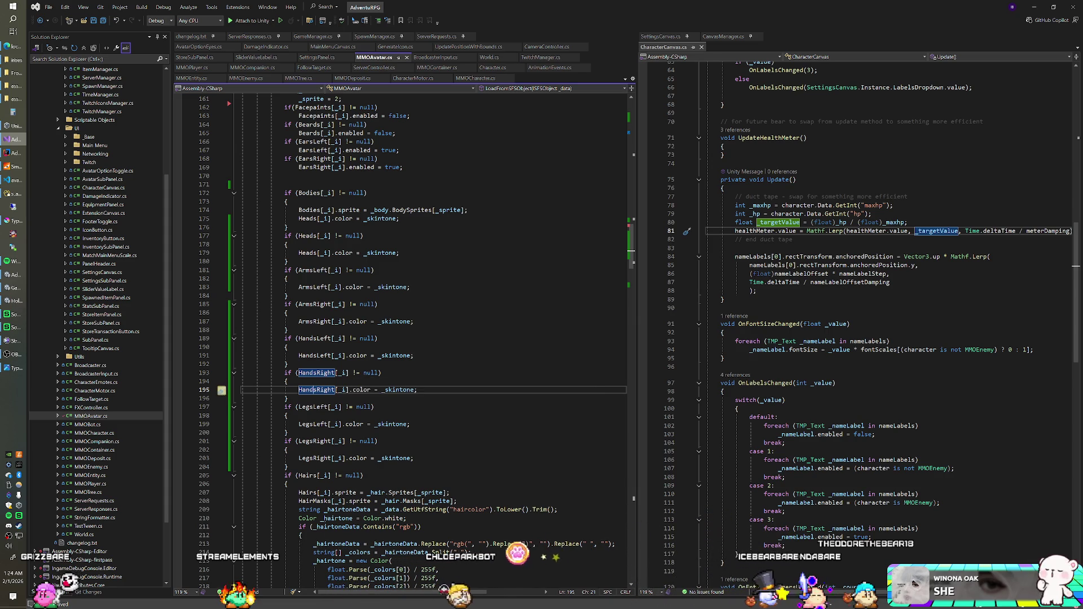
Step: Paste more copies of the ArmsLeft block and rename them EarsLeft and EarsRight
{"action": "key", "text": "Up"}
{"action": "key", "text": "Up"}
{"action": "key", "text": "Up"}
{"action": "key", "text": "shift+Up"}
{"action": "key", "text": "shift+Up"}
{"action": "key", "text": "shift+Up"}
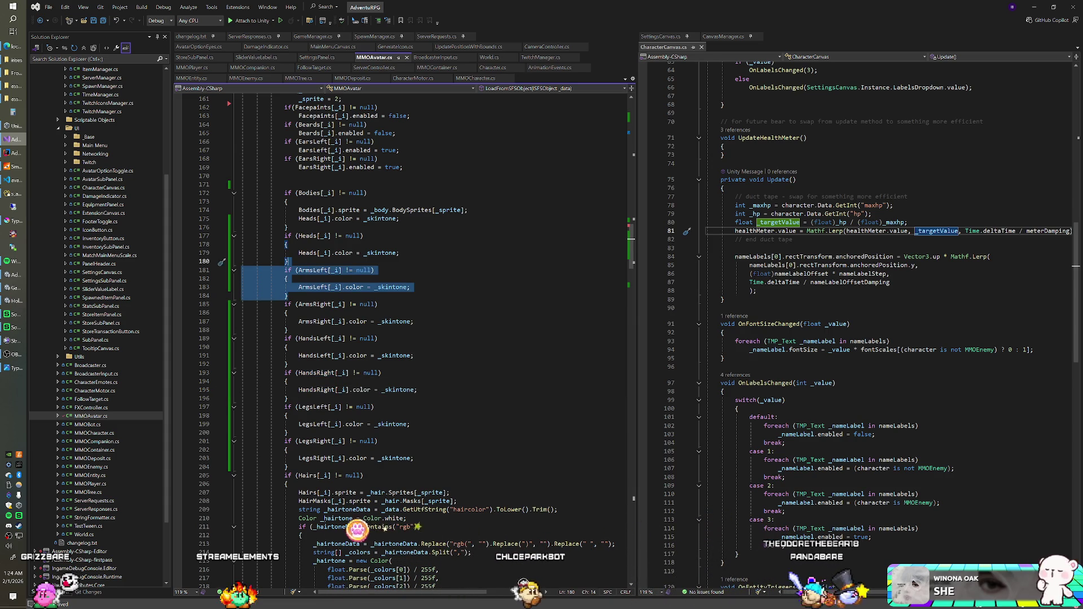
{"action": "key", "text": "ctrl+c"}
{"action": "key", "text": "Right"}
{"action": "key", "text": "ctrl+v"}
{"action": "key", "text": "ctrl+v"}
{"action": "left_click_drag", "start_coordinate": [299, 270], "coordinate": [314, 270]}
{"action": "type", "text": "E"}
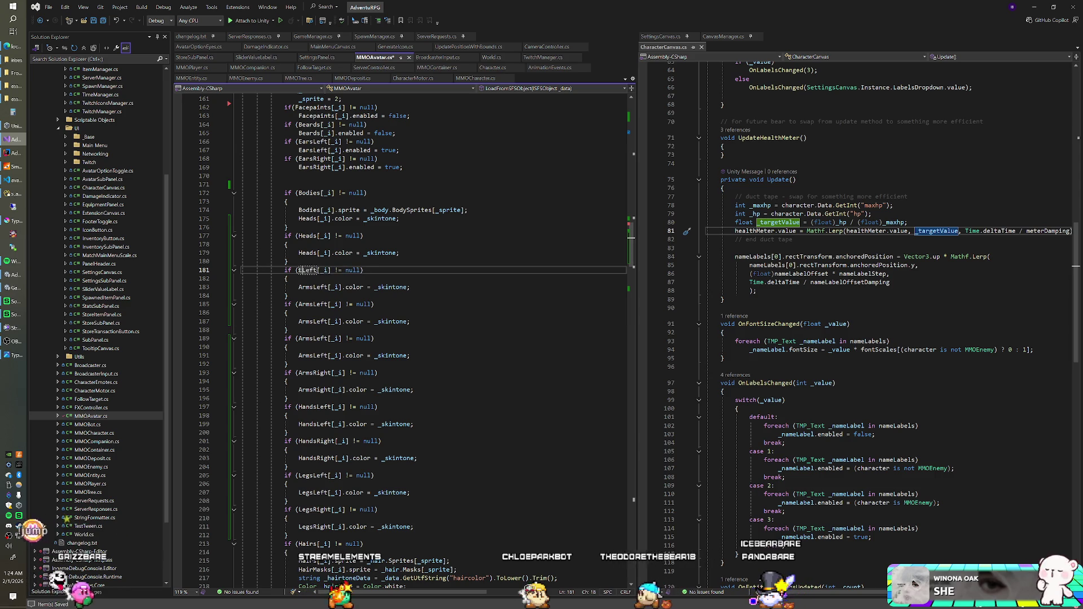
{"action": "type", "text": "ars"}
{"action": "key", "text": "Down"}
{"action": "key", "text": "Down"}
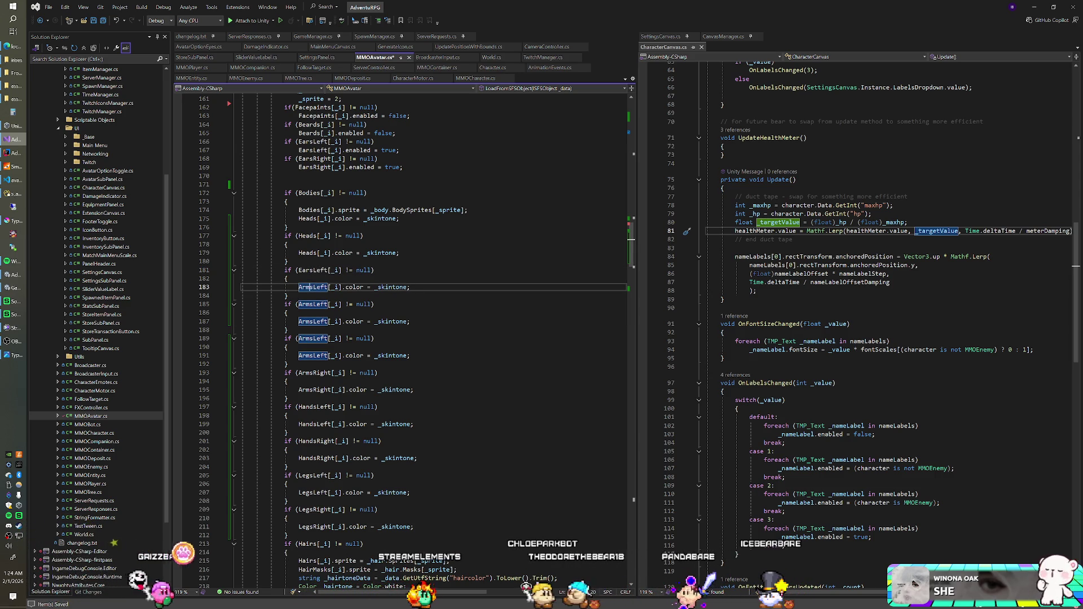
{"action": "key", "text": "ctrl+BackSpace"}
{"action": "type", "text": "Ears"}
{"action": "key", "text": "Down"}
{"action": "key", "text": "Down"}
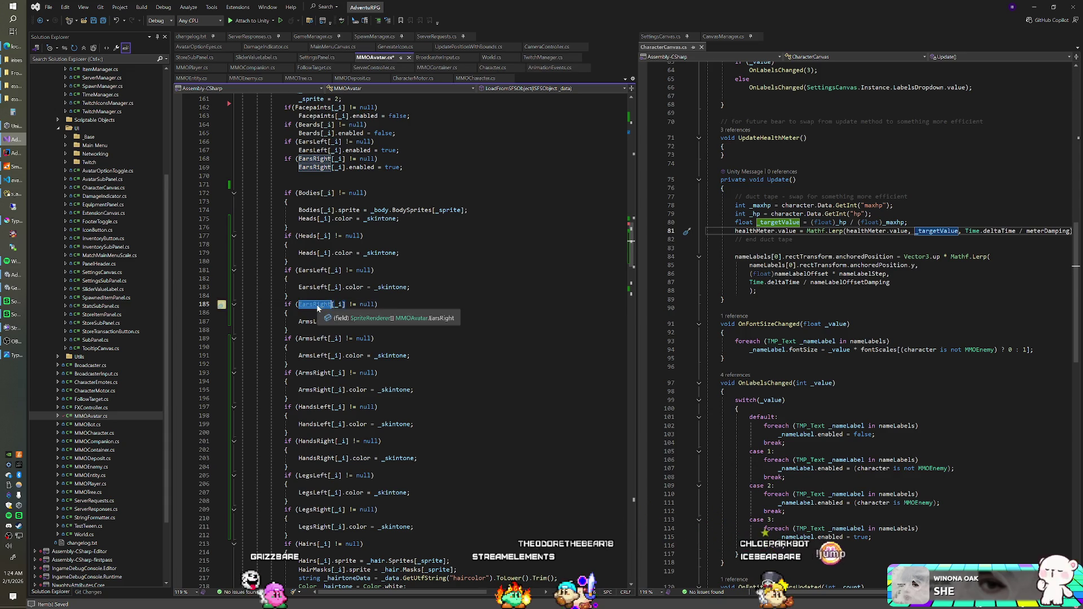
{"action": "double_click", "coordinate": [312, 322]}
{"action": "key", "text": "ctrl+v"}
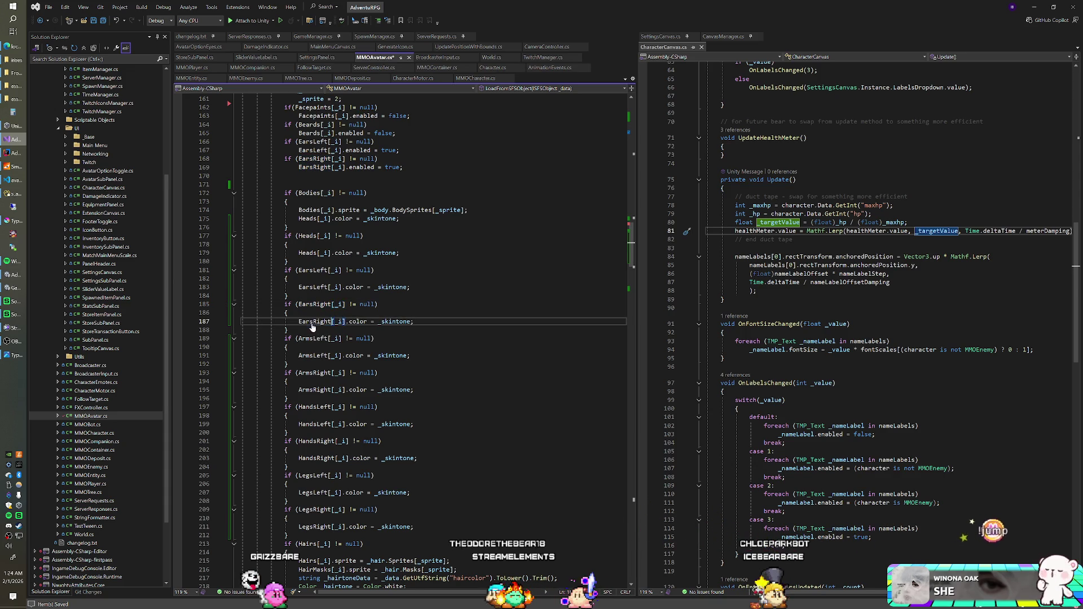
{"action": "left_click", "coordinate": [288, 313]}
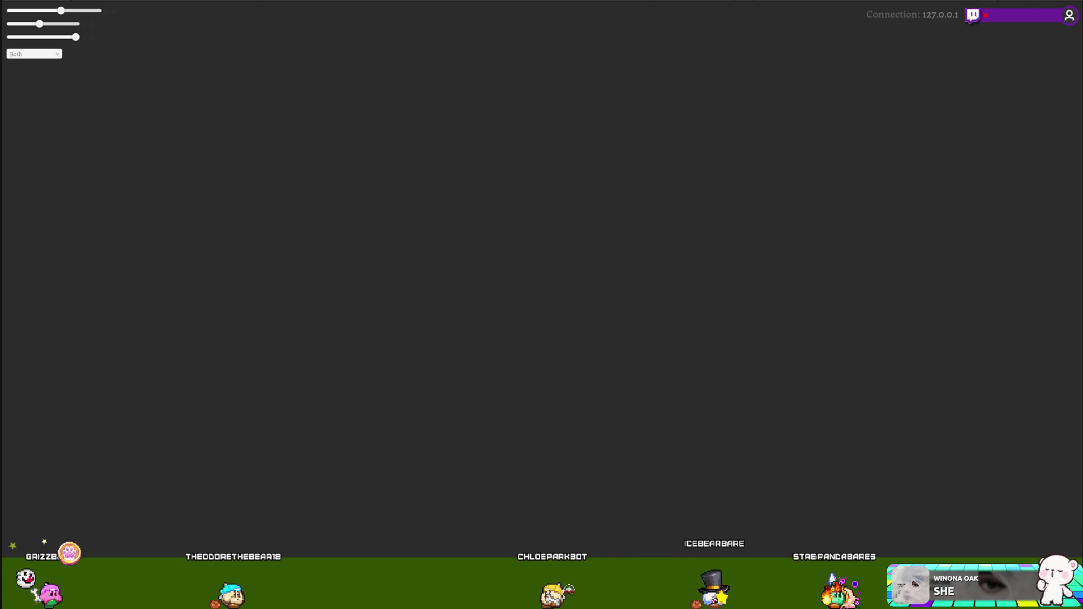
Step: Back in Unity, open the _Base Player prefab and expand its Hands Right and Hands Left lists
{"action": "key", "text": "alt+Tab"}
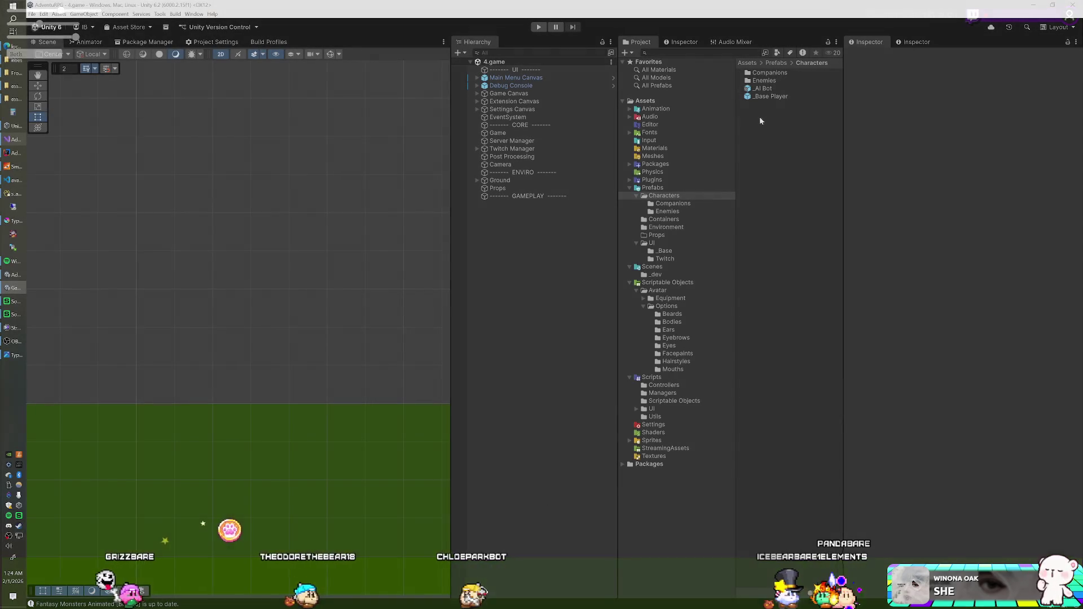
{"action": "double_click", "coordinate": [771, 97]}
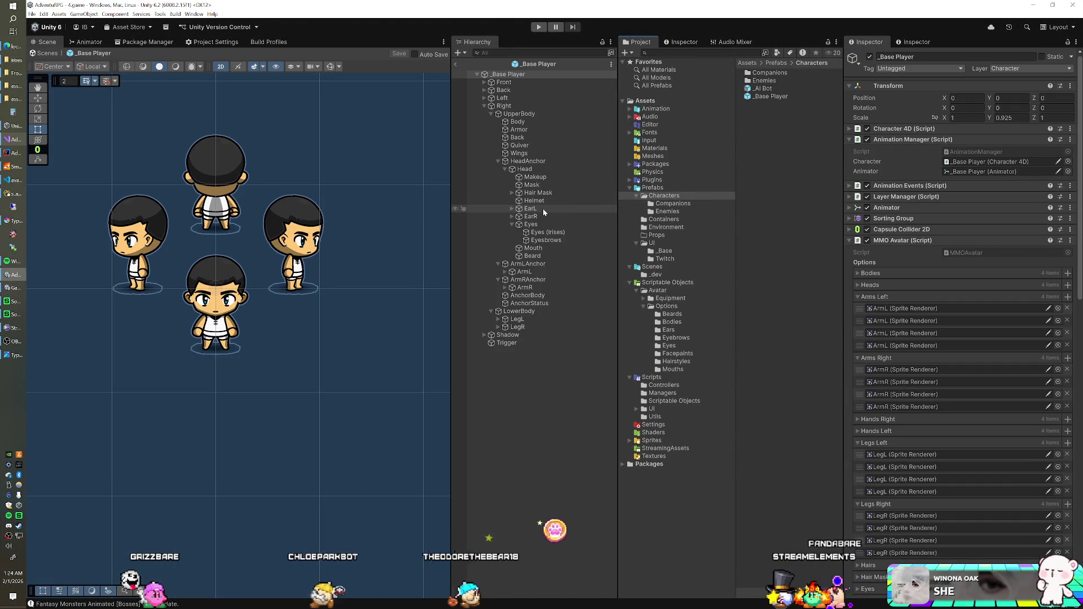
{"action": "left_click", "coordinate": [964, 422]}
{"action": "left_click", "coordinate": [878, 480]}
{"action": "scroll", "coordinate": [904, 453], "scroll_direction": "down", "scroll_amount": 5}
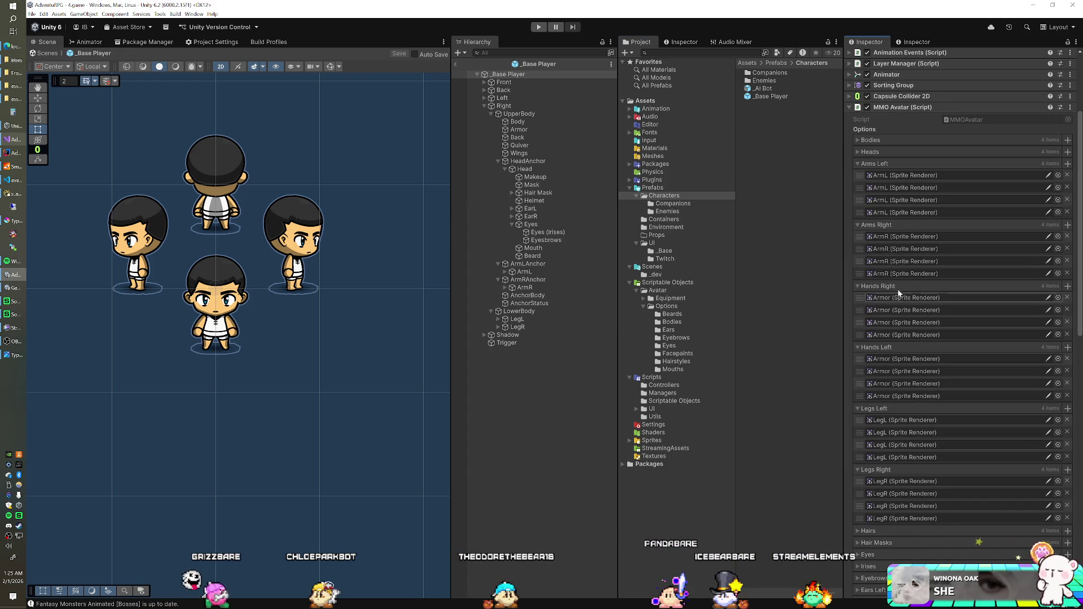
{"action": "scroll", "coordinate": [894, 316], "scroll_direction": "down", "scroll_amount": 2}
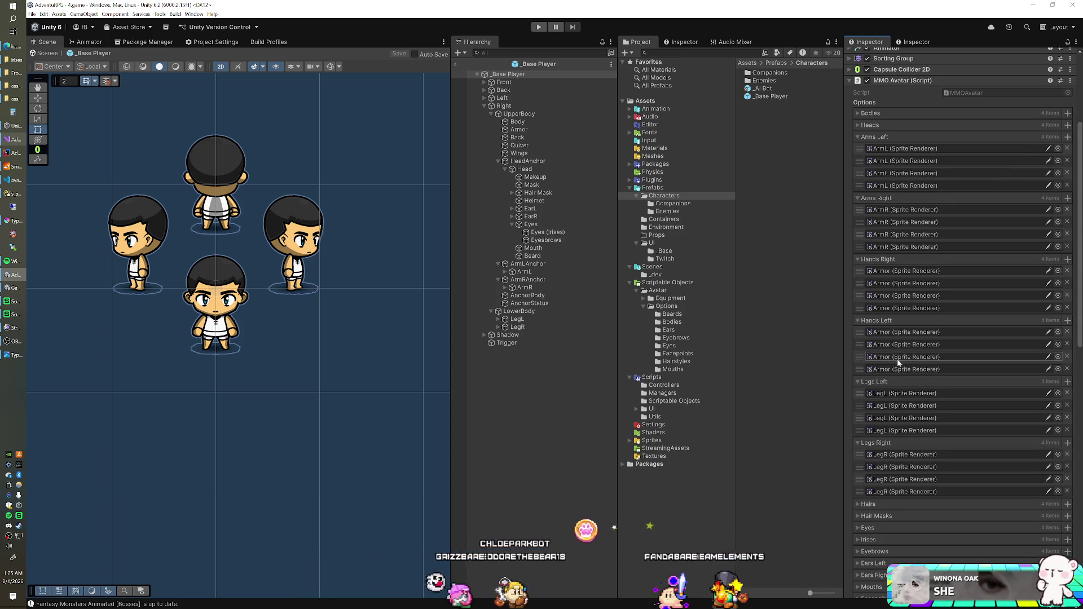
{"action": "scroll", "coordinate": [901, 344], "scroll_direction": "down", "scroll_amount": 4}
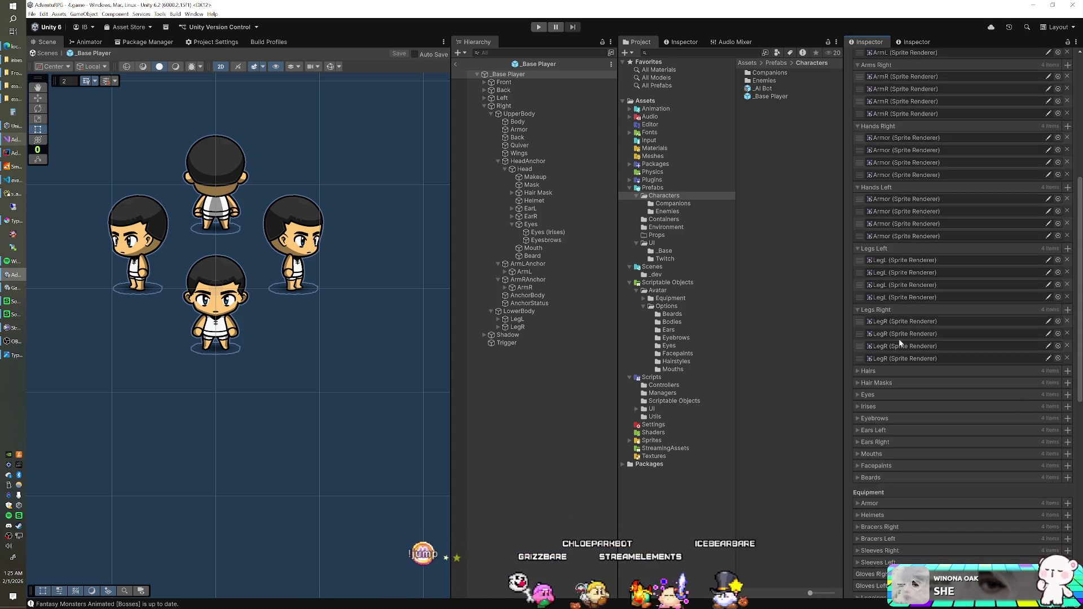
{"action": "scroll", "coordinate": [905, 264], "scroll_direction": "up", "scroll_amount": 1}
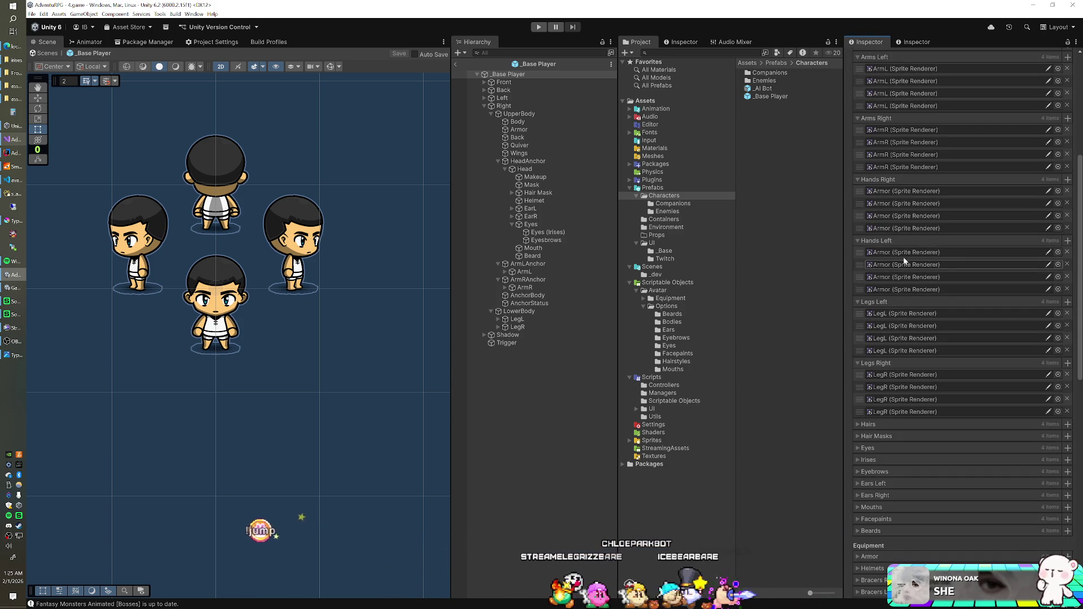
Step: Paste the hand renderers into Gloves Left and empty the Hands Left list
{"action": "right_click", "coordinate": [884, 244]}
{"action": "scroll", "coordinate": [898, 290], "scroll_direction": "down", "scroll_amount": 6}
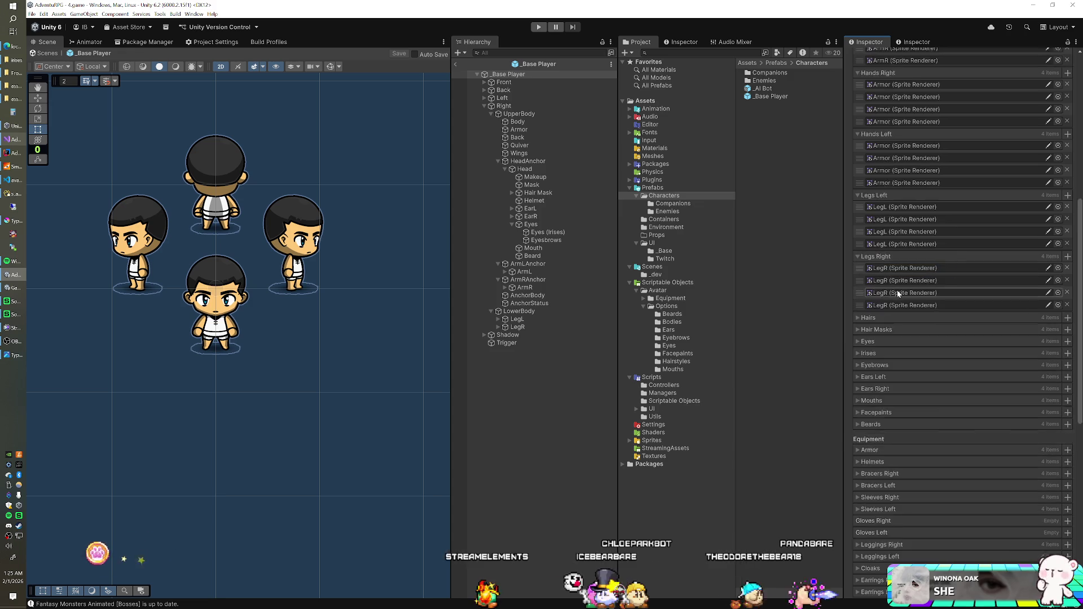
{"action": "scroll", "coordinate": [898, 290], "scroll_direction": "down", "scroll_amount": 3}
{"action": "right_click", "coordinate": [869, 401]}
{"action": "left_click", "coordinate": [888, 407]}
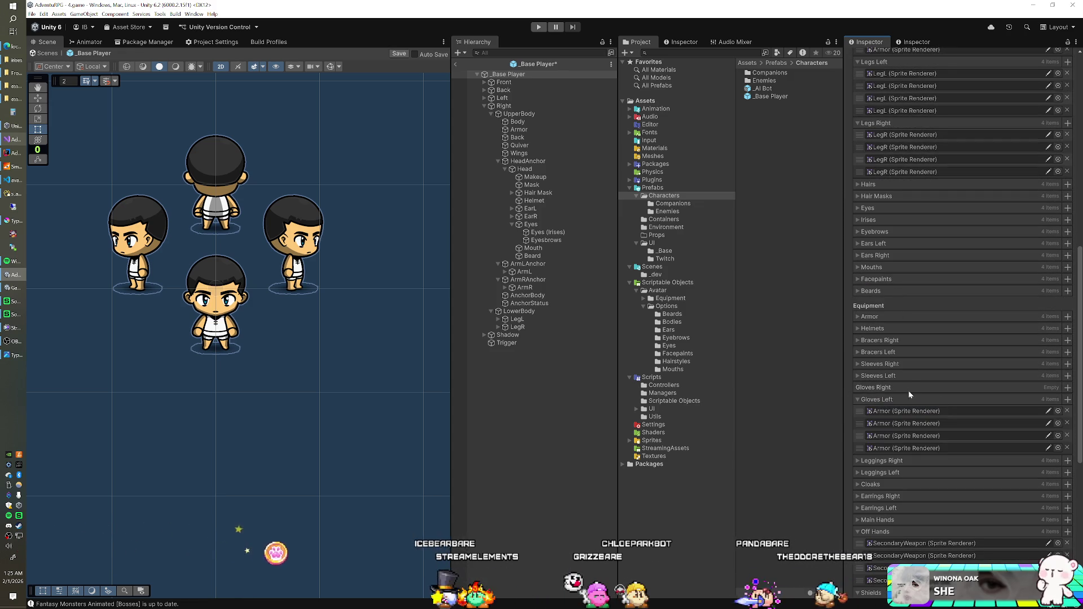
{"action": "left_click", "coordinate": [902, 412]}
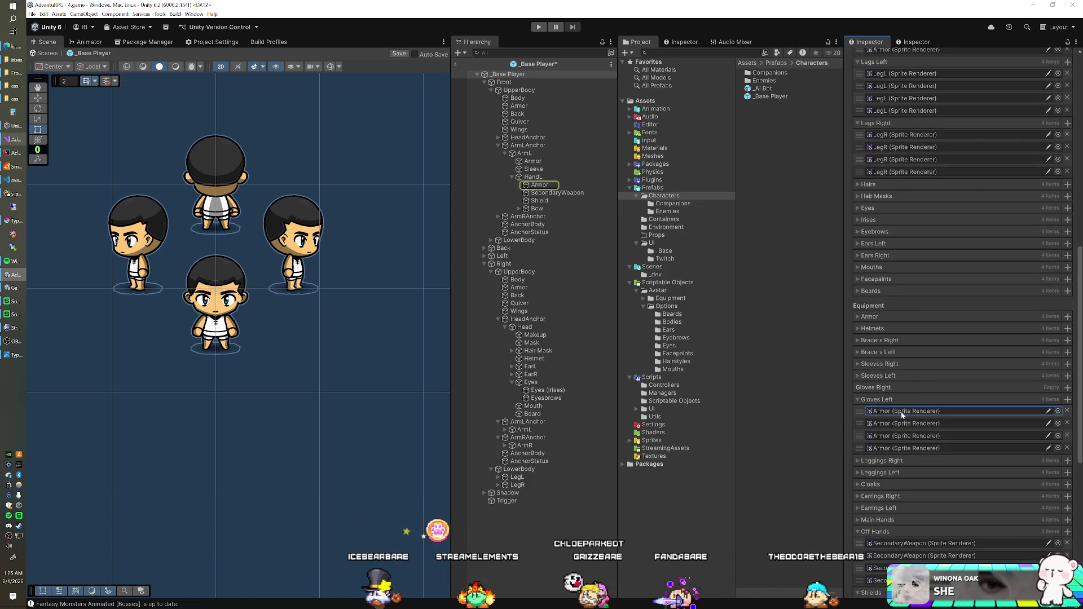
{"action": "scroll", "coordinate": [900, 314], "scroll_direction": "up", "scroll_amount": 14}
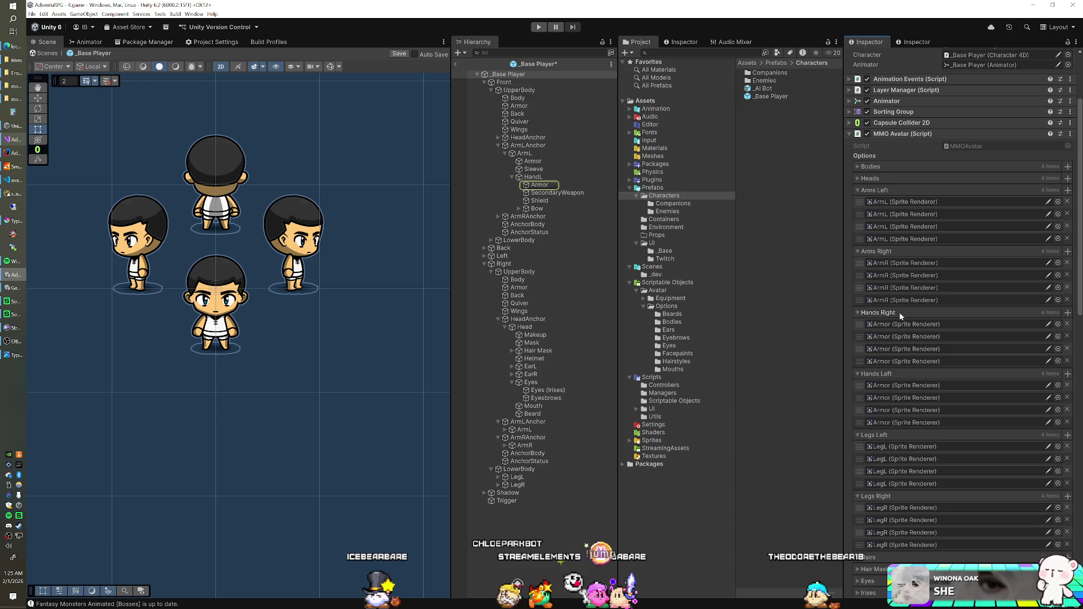
{"action": "scroll", "coordinate": [901, 317], "scroll_direction": "down", "scroll_amount": 1}
{"action": "right_click", "coordinate": [878, 351]}
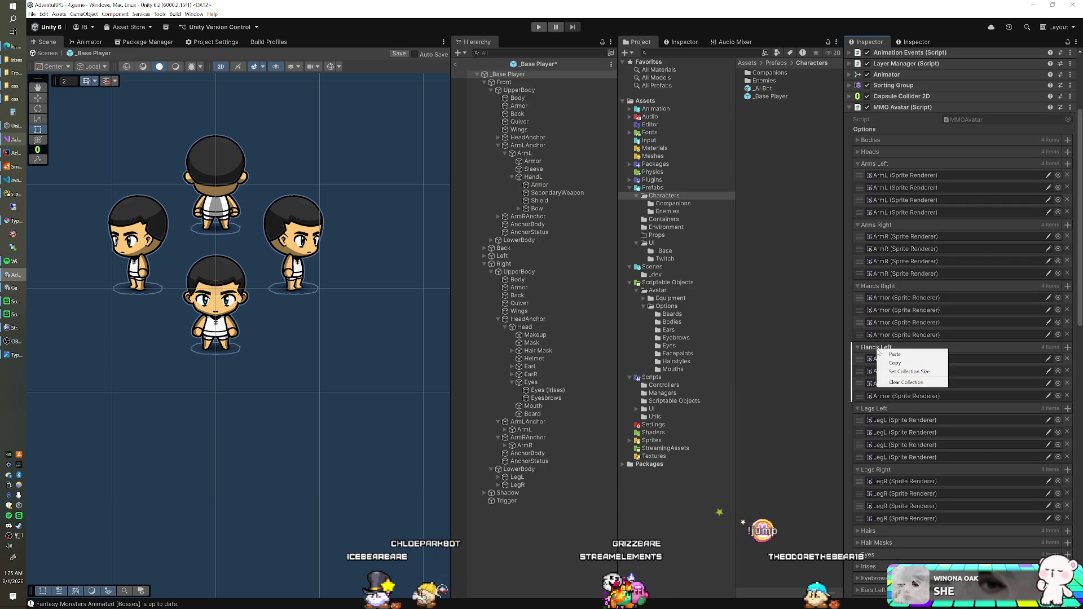
{"action": "left_click", "coordinate": [891, 383]}
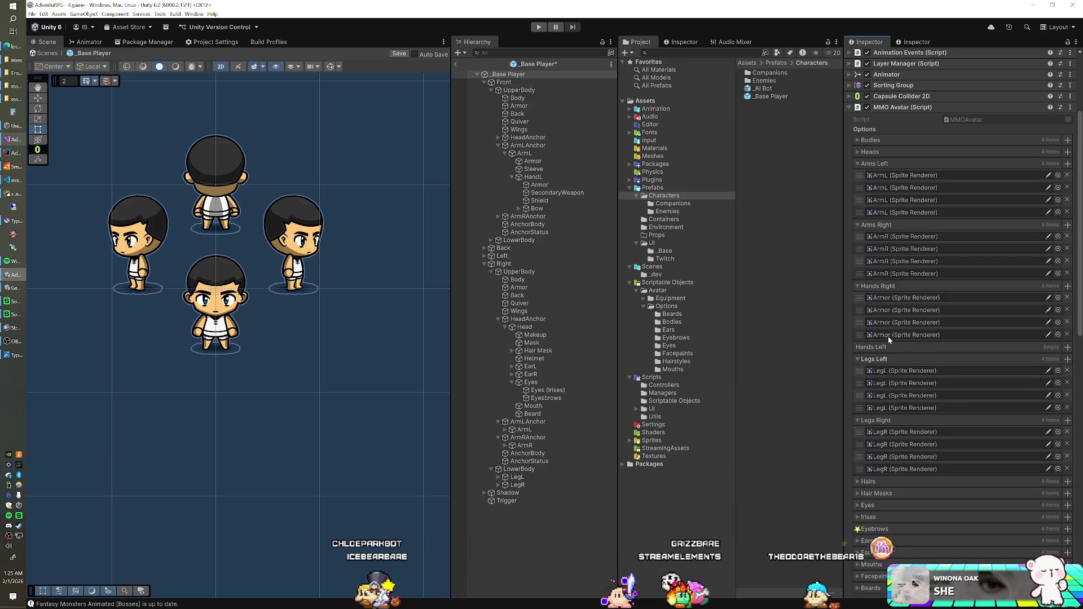
Step: Paste the hand renderers into Gloves Right and empty the Hands Right list
{"action": "right_click", "coordinate": [884, 289]}
{"action": "left_click", "coordinate": [899, 302]}
{"action": "scroll", "coordinate": [886, 316], "scroll_direction": "down", "scroll_amount": 12}
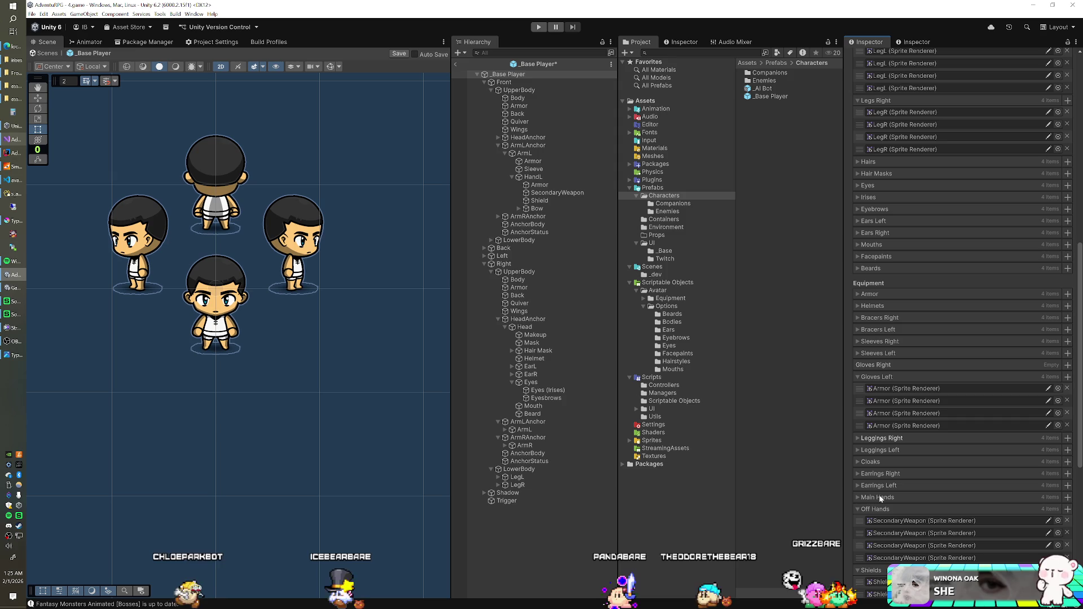
{"action": "right_click", "coordinate": [883, 369]}
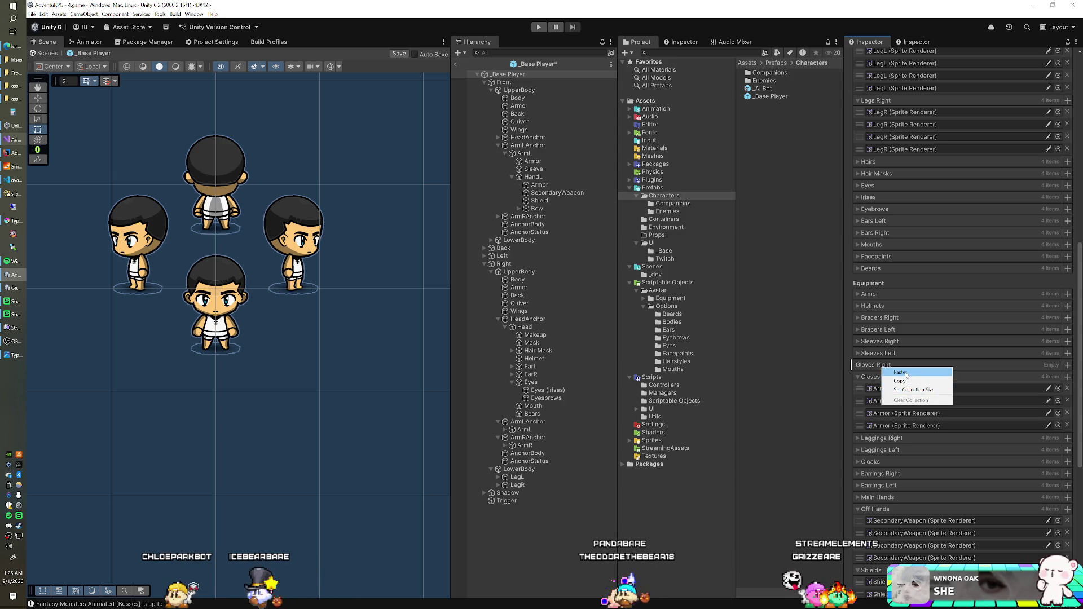
{"action": "left_click", "coordinate": [900, 373]}
{"action": "left_click", "coordinate": [903, 376]}
{"action": "scroll", "coordinate": [892, 326], "scroll_direction": "up", "scroll_amount": 1}
{"action": "scroll", "coordinate": [893, 326], "scroll_direction": "up", "scroll_amount": 8}
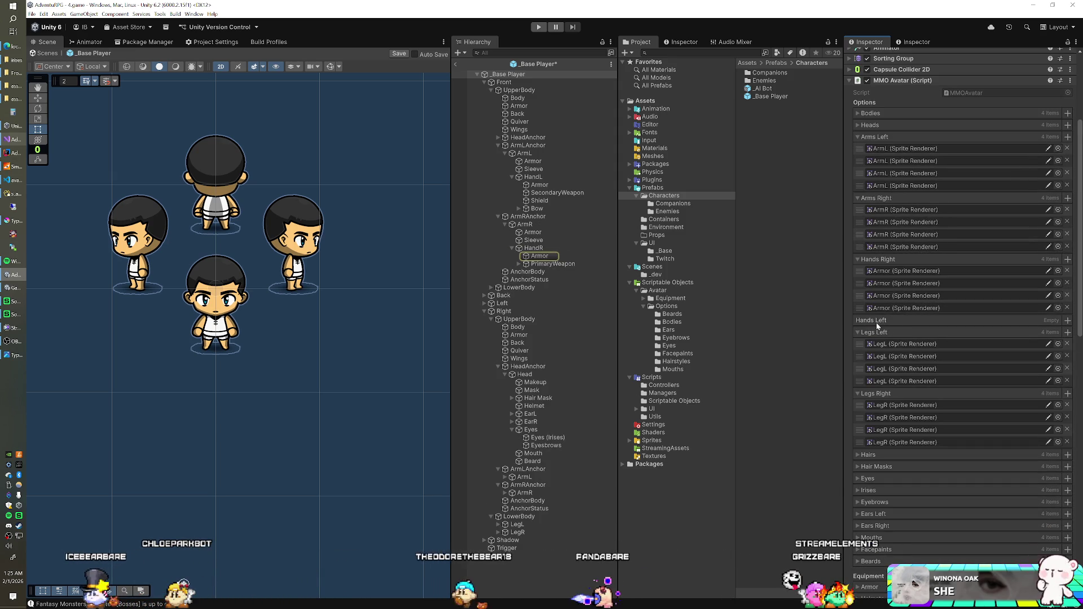
{"action": "right_click", "coordinate": [882, 259]}
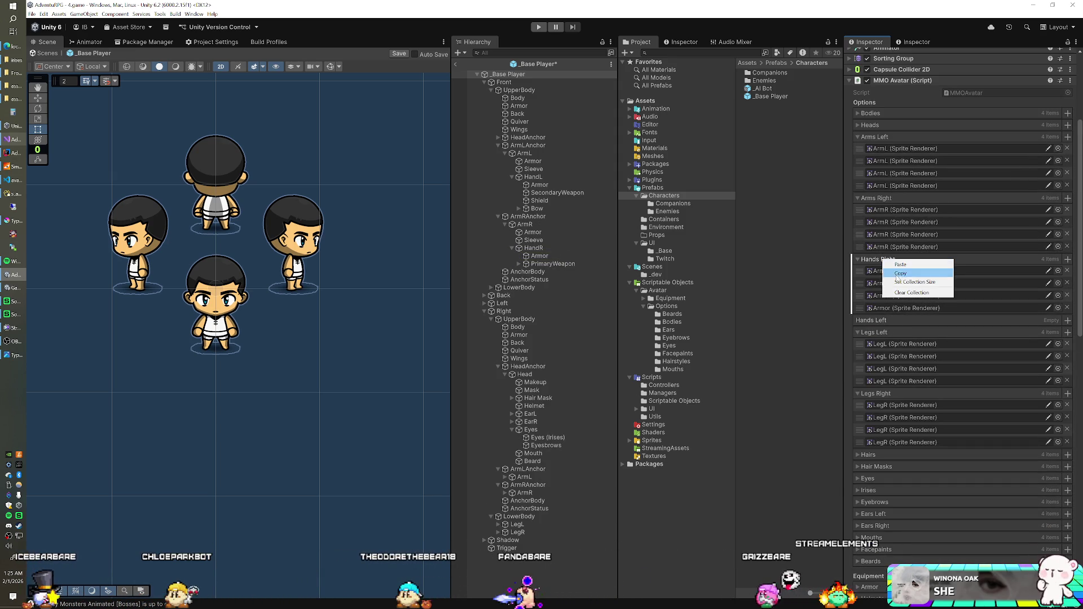
{"action": "left_click", "coordinate": [912, 292]}
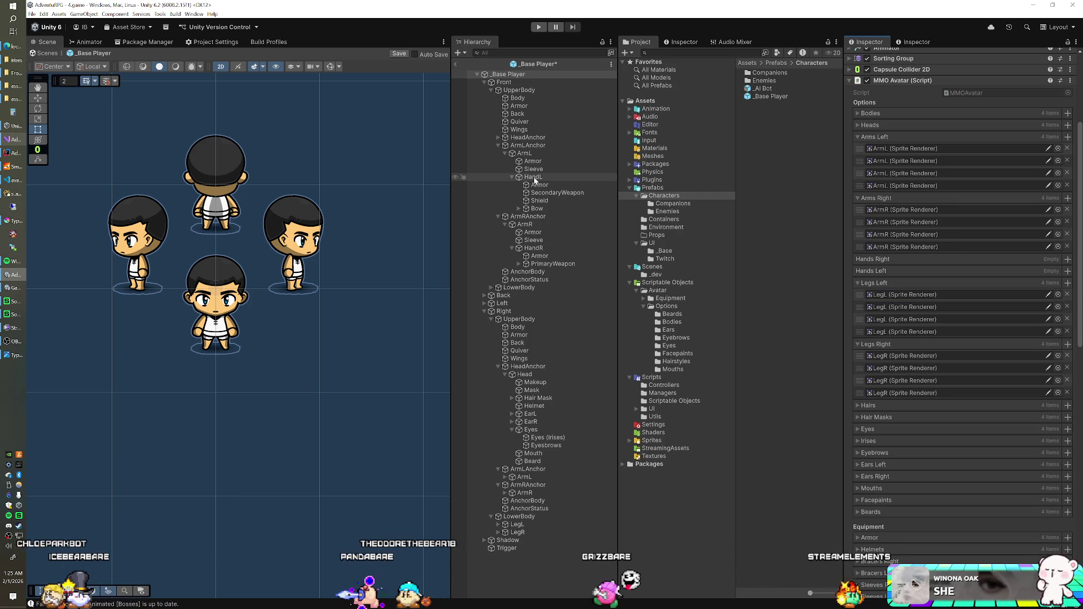
Step: Add the Front view's HandL and HandR renderers to Hands Left and Hands Right
{"action": "left_click", "coordinate": [485, 82]}
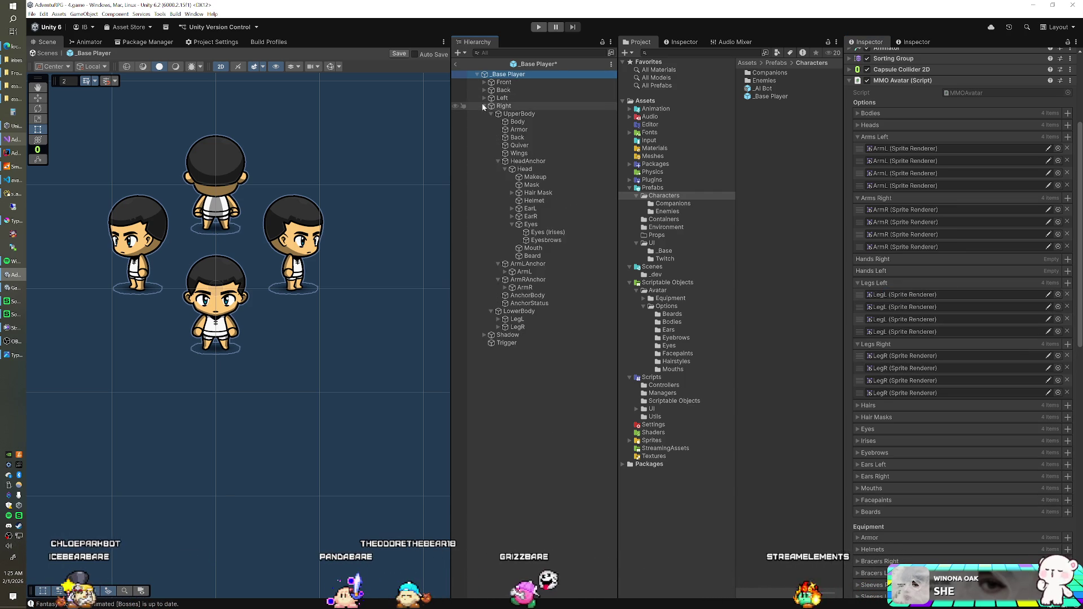
{"action": "left_click", "coordinate": [484, 106]}
{"action": "left_click", "coordinate": [484, 82]}
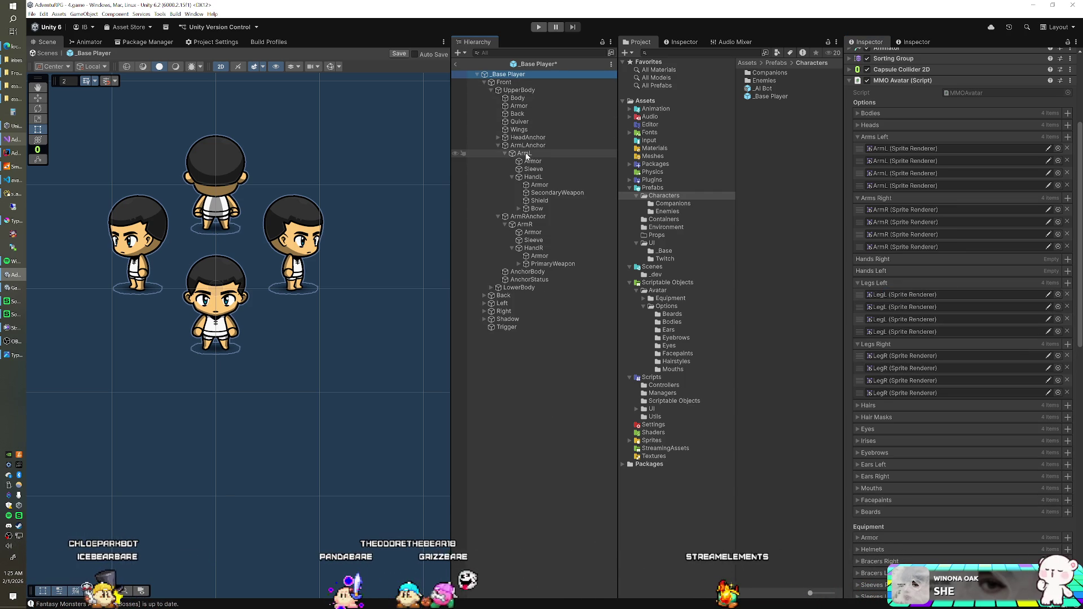
{"action": "left_click", "coordinate": [829, 271]}
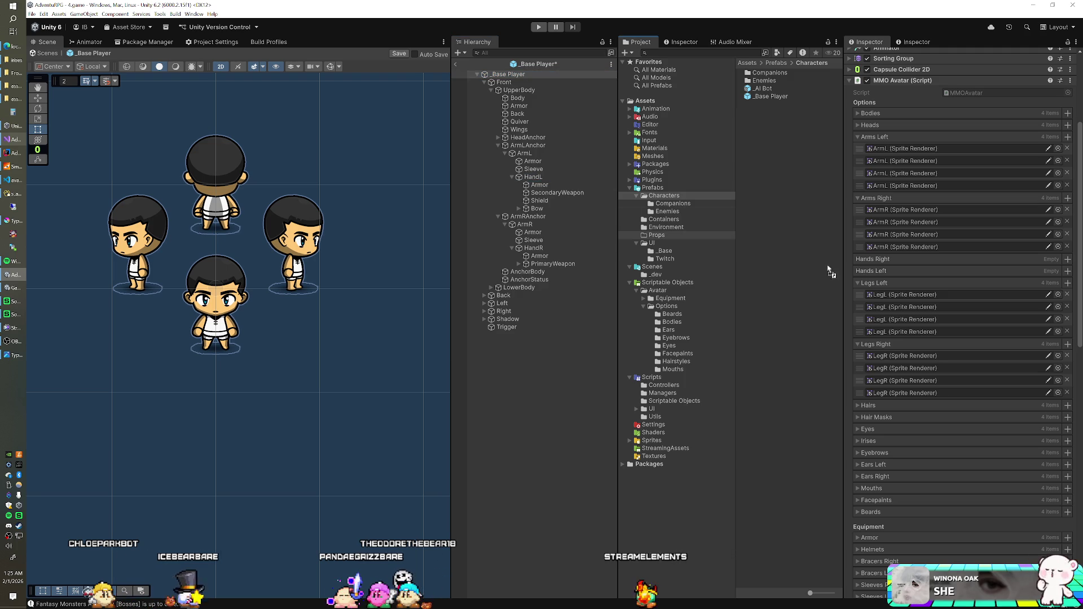
{"action": "left_click_drag", "start_coordinate": [829, 271], "coordinate": [871, 271]}
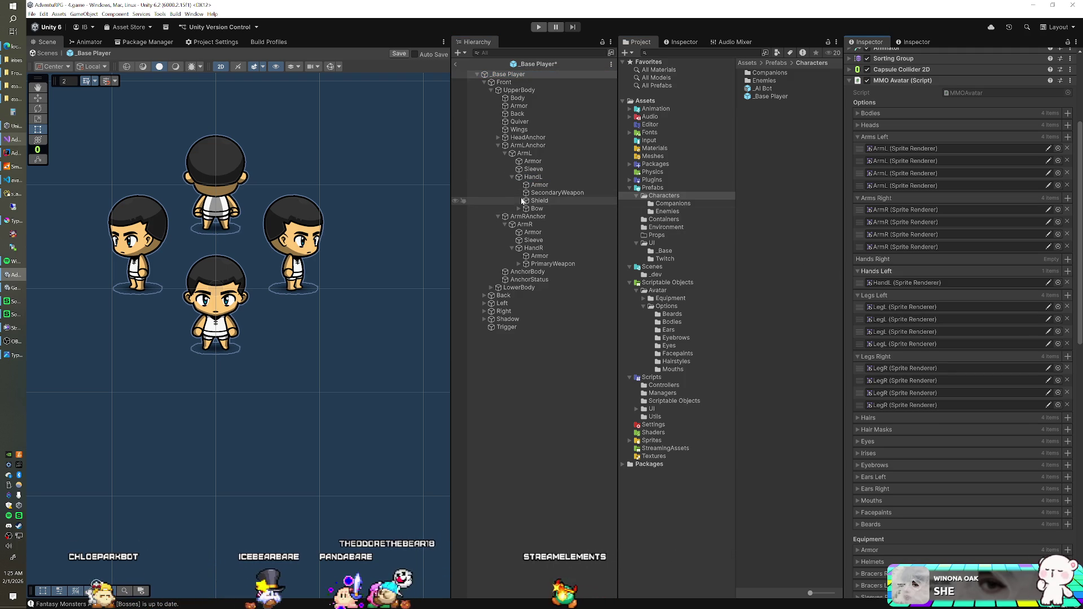
{"action": "left_click_drag", "start_coordinate": [533, 249], "coordinate": [864, 261]}
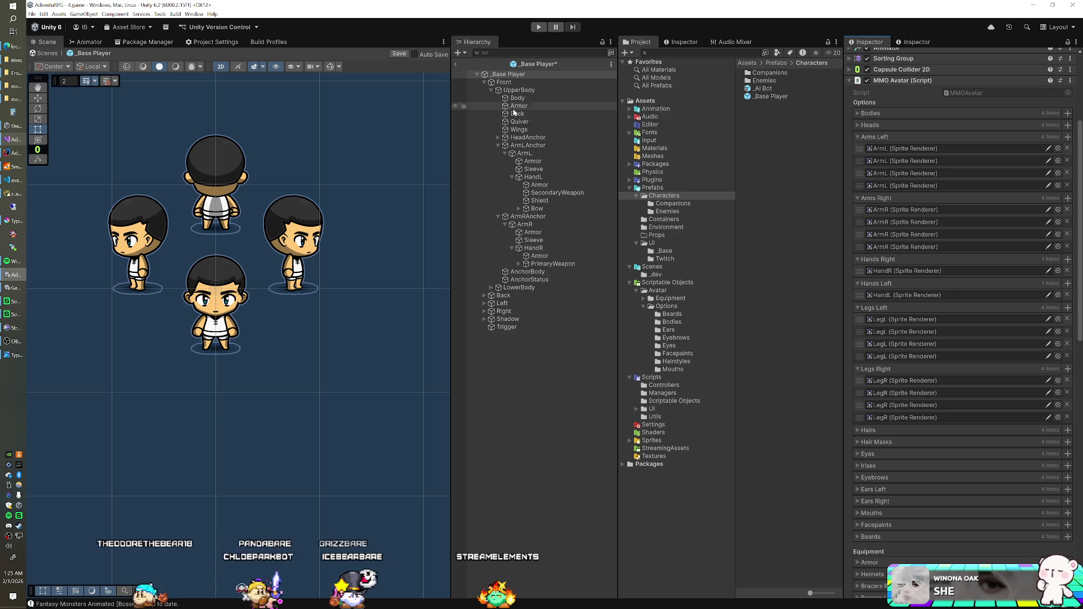
Step: Add the Back view's HandL and HandR renderers to the Hands Left and Right lists
{"action": "left_click", "coordinate": [484, 83]}
{"action": "left_click", "coordinate": [484, 90]}
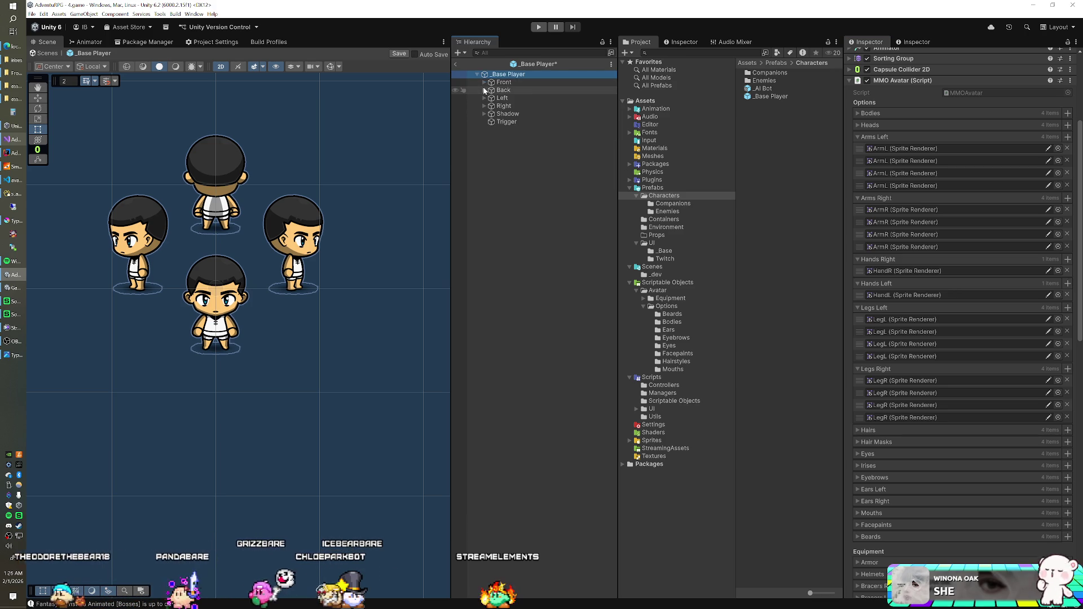
{"action": "left_click", "coordinate": [490, 98]}
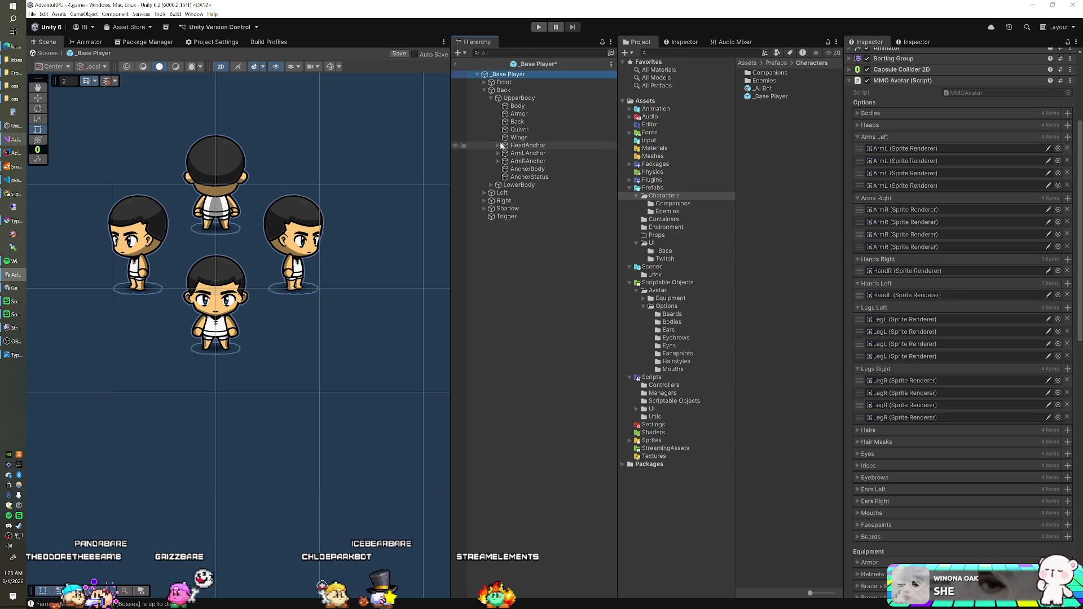
{"action": "left_click", "coordinate": [498, 153]}
{"action": "left_click", "coordinate": [506, 161]}
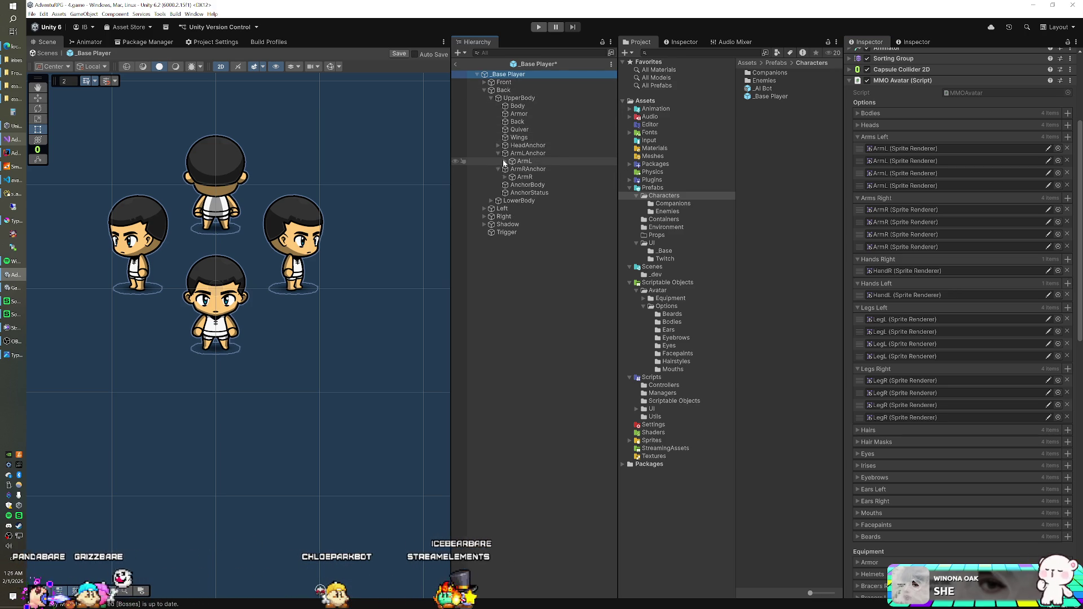
{"action": "left_click", "coordinate": [498, 184]}
{"action": "left_click", "coordinate": [505, 192]}
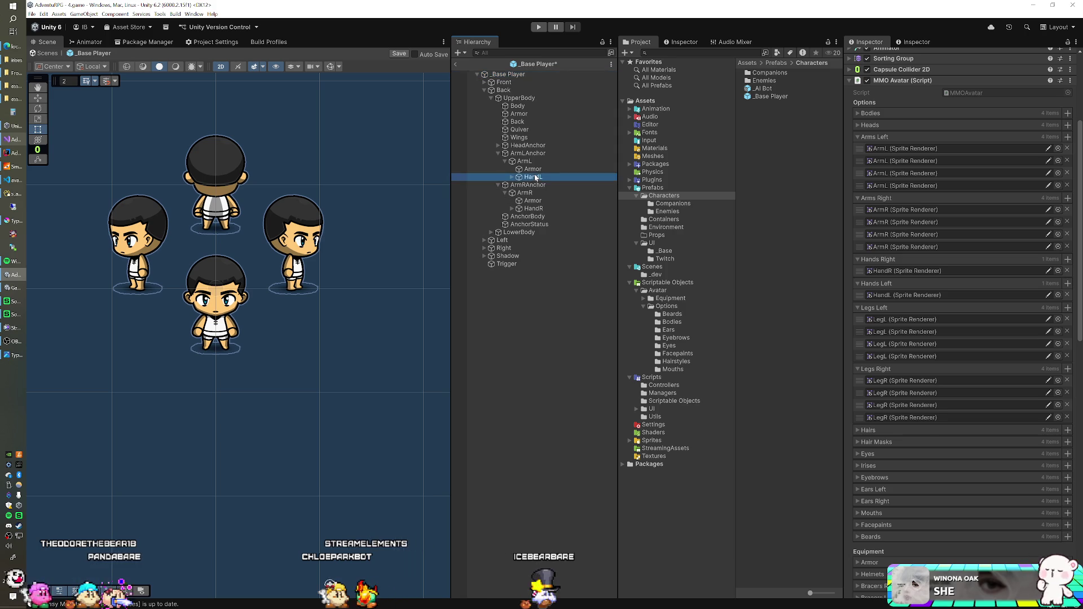
{"action": "left_click_drag", "start_coordinate": [809, 259], "coordinate": [903, 299]}
{"action": "left_click_drag", "start_coordinate": [534, 209], "coordinate": [876, 255]}
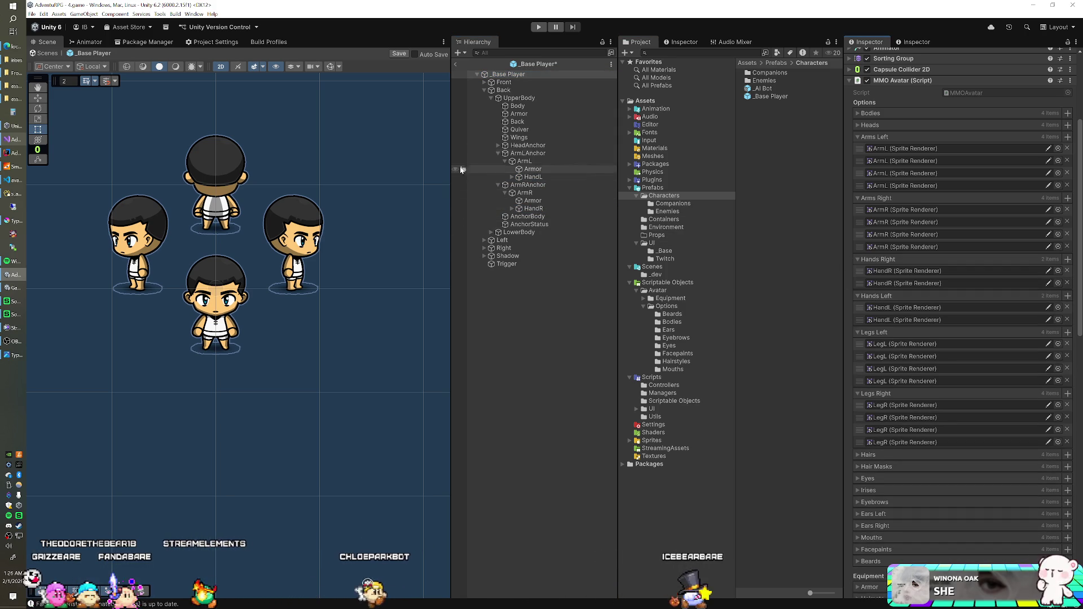
Step: Add the Left view's HandL and HandR as the third Hands Left and Right entries
{"action": "left_click", "coordinate": [485, 90]}
{"action": "left_click", "coordinate": [484, 98]}
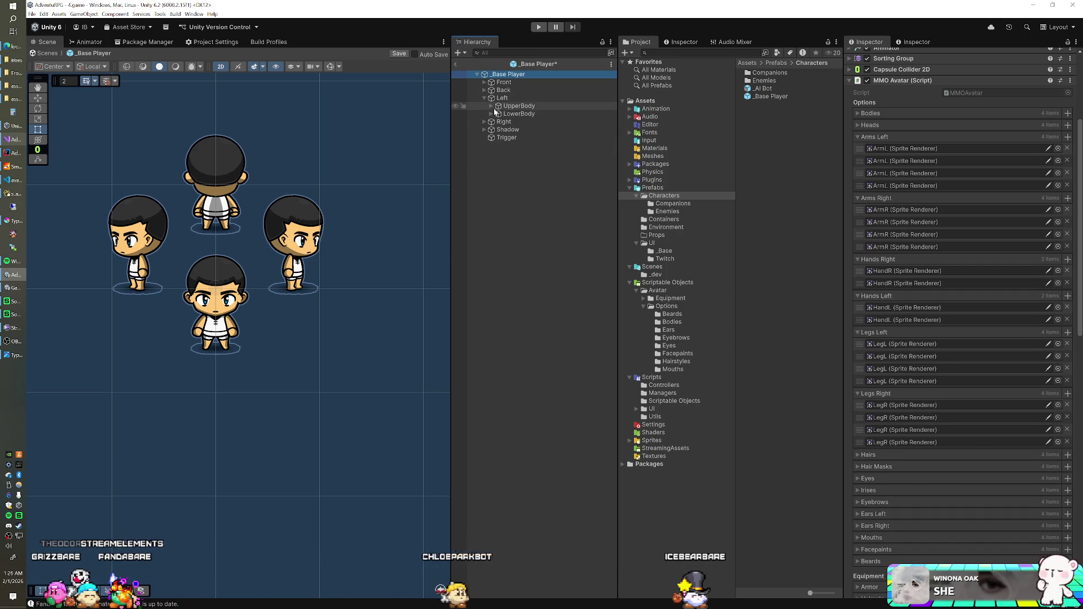
{"action": "left_click", "coordinate": [491, 106]}
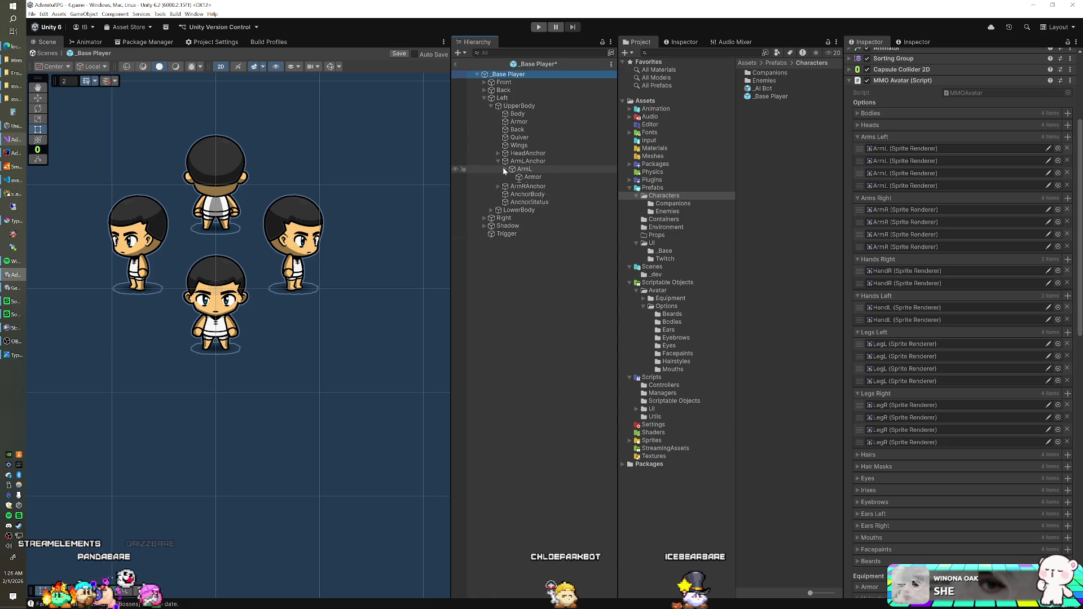
{"action": "left_click", "coordinate": [505, 209]}
{"action": "left_click", "coordinate": [534, 193]}
{"action": "mouse_move", "coordinate": [535, 193]}
{"action": "left_mouse_down"}
{"action": "mouse_move", "coordinate": [817, 273]}
{"action": "mouse_move", "coordinate": [886, 307]}
{"action": "left_mouse_up"}
{"action": "mouse_move", "coordinate": [534, 224]}
{"action": "left_mouse_down"}
{"action": "mouse_move", "coordinate": [705, 275]}
{"action": "mouse_move", "coordinate": [882, 309]}
{"action": "mouse_move", "coordinate": [893, 267]}
{"action": "left_mouse_up"}
{"action": "left_click", "coordinate": [508, 74]}
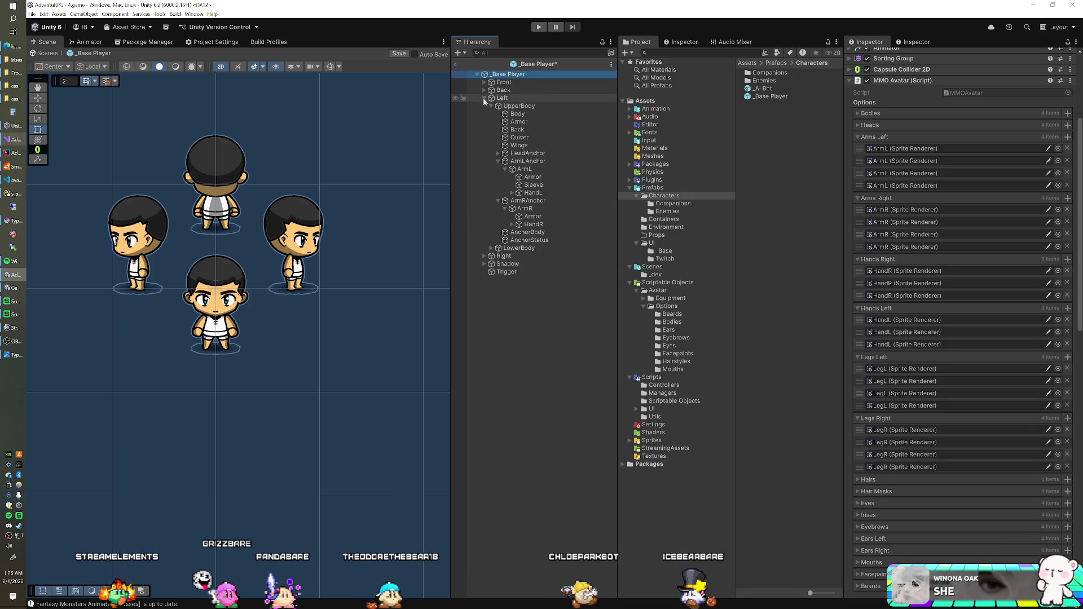
Step: Add the Right view's HandL and HandR as the fourth Hands entries
{"action": "left_click", "coordinate": [484, 99]}
{"action": "left_click", "coordinate": [484, 106]}
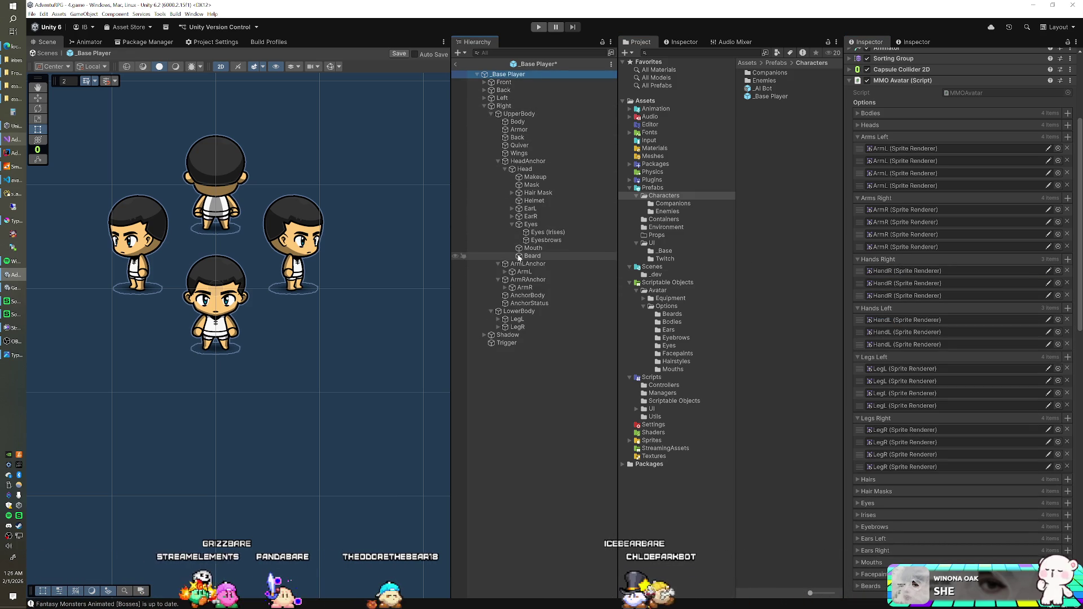
{"action": "left_click", "coordinate": [505, 273]}
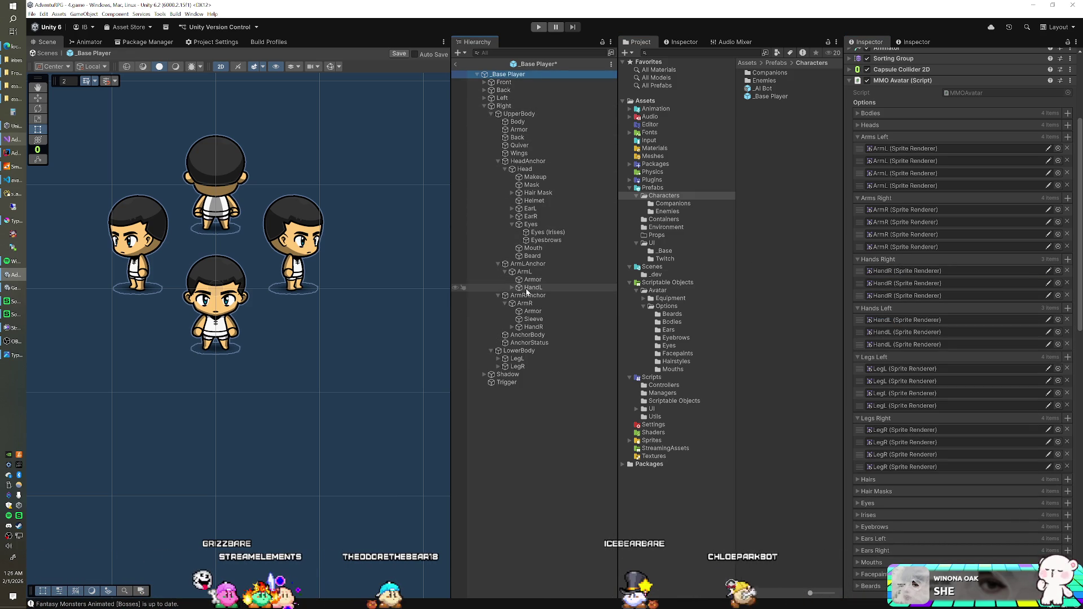
{"action": "left_click_drag", "start_coordinate": [623, 304], "coordinate": [891, 311]}
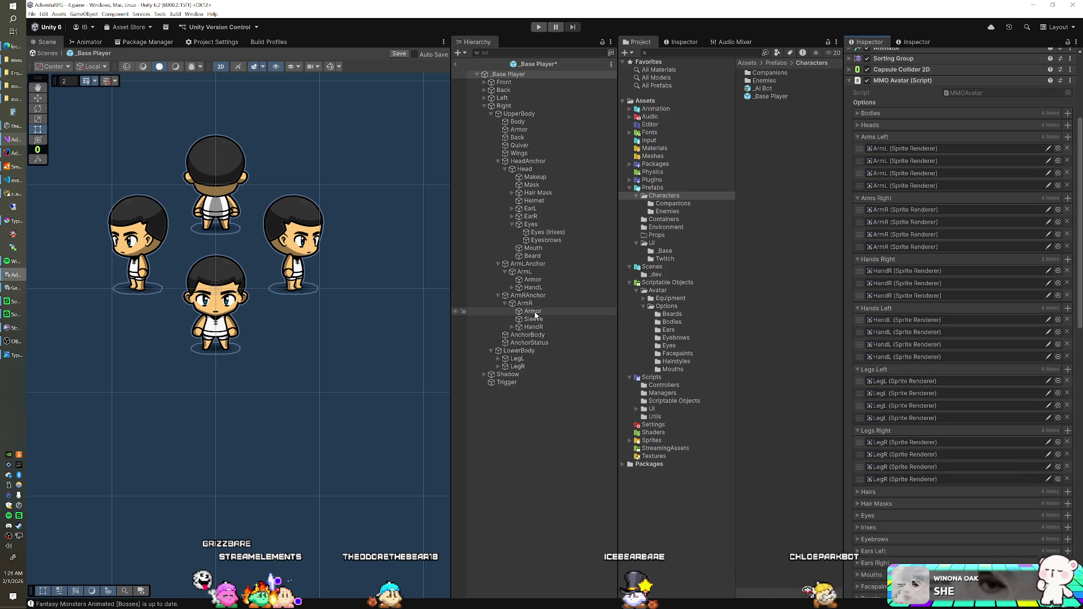
{"action": "mouse_move", "coordinate": [522, 329]}
{"action": "left_mouse_down"}
{"action": "mouse_move", "coordinate": [812, 361]}
{"action": "mouse_move", "coordinate": [869, 389]}
{"action": "mouse_move", "coordinate": [883, 264]}
{"action": "left_mouse_up"}
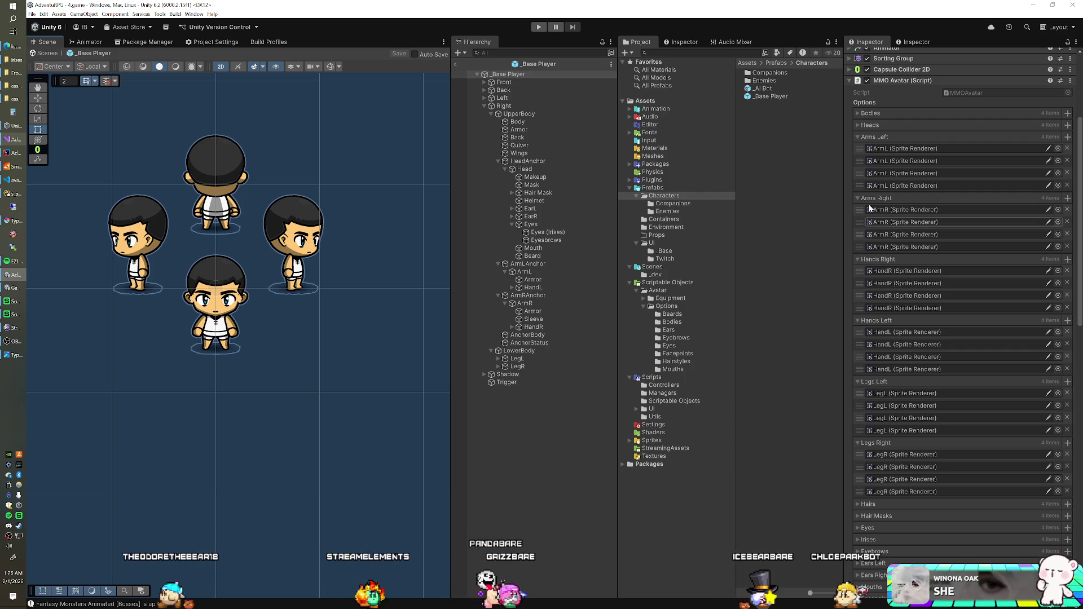
Step: Collapse the Arms, Hands and Legs lists, exit prefab editing, and start Play mode
{"action": "left_click", "coordinate": [866, 136]}
{"action": "left_click", "coordinate": [865, 149]}
{"action": "left_click", "coordinate": [866, 160]}
{"action": "left_click", "coordinate": [867, 172]}
{"action": "left_click", "coordinate": [867, 184]}
{"action": "left_click", "coordinate": [866, 196]}
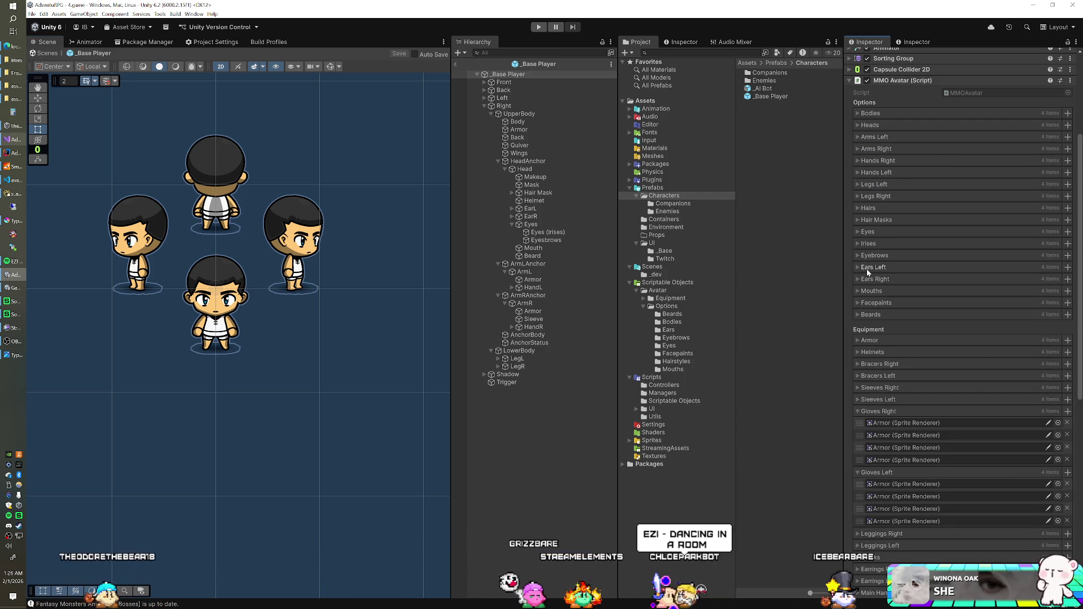
{"action": "left_click", "coordinate": [455, 63]}
{"action": "left_click", "coordinate": [534, 28]}
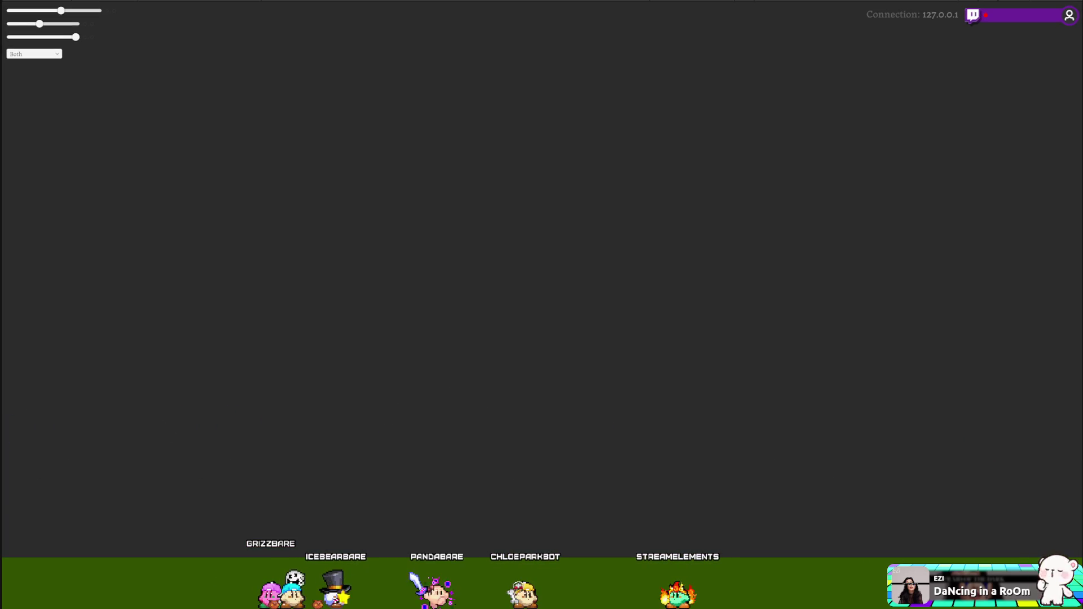
Step: Scroll up through MMOAvatar.cs in Visual Studio
{"action": "scroll", "coordinate": [403, 338], "scroll_direction": "up", "scroll_amount": 20}
Step: Replace Heads with Bodies on line 175, save MMOAvatar.cs, and switch back to the game
{"action": "scroll", "coordinate": [403, 338], "scroll_direction": "up", "scroll_amount": 3}
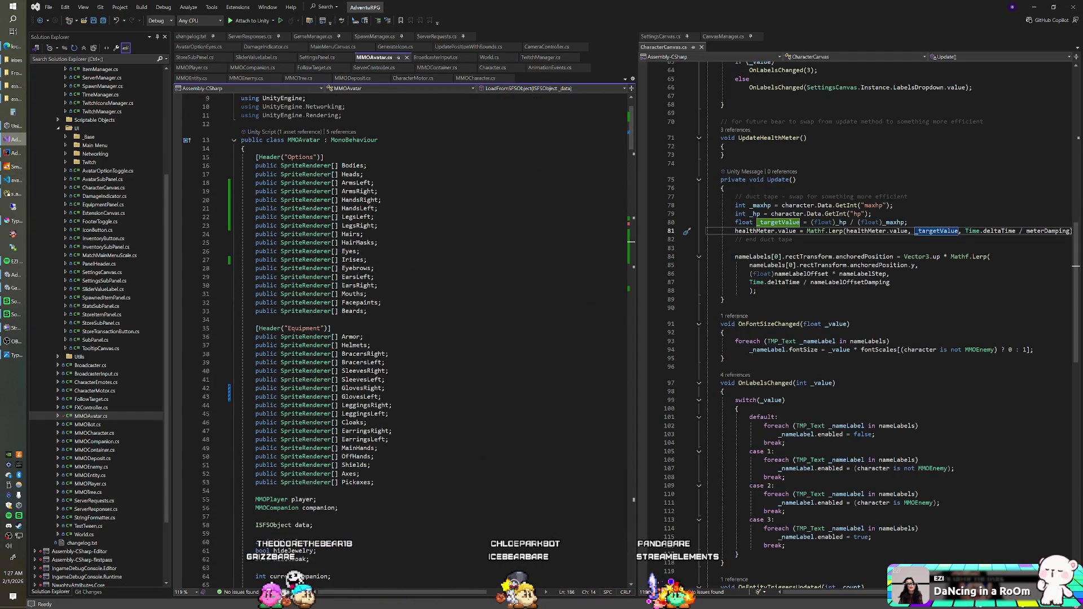
{"action": "scroll", "coordinate": [403, 339], "scroll_direction": "down", "scroll_amount": 20}
{"action": "scroll", "coordinate": [403, 339], "scroll_direction": "down", "scroll_amount": 20}
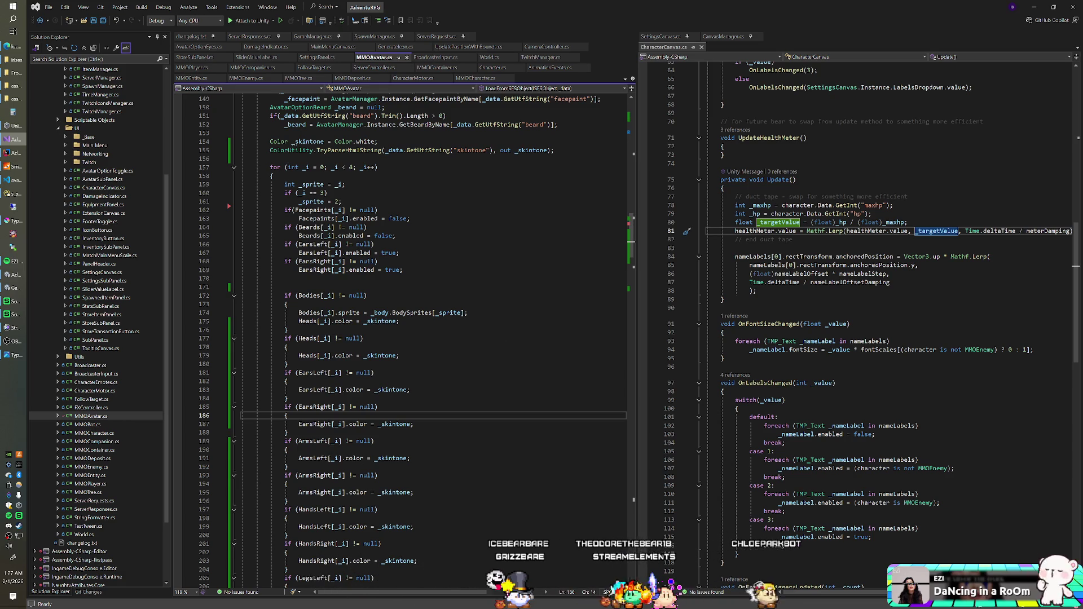
{"action": "double_click", "coordinate": [308, 321]}
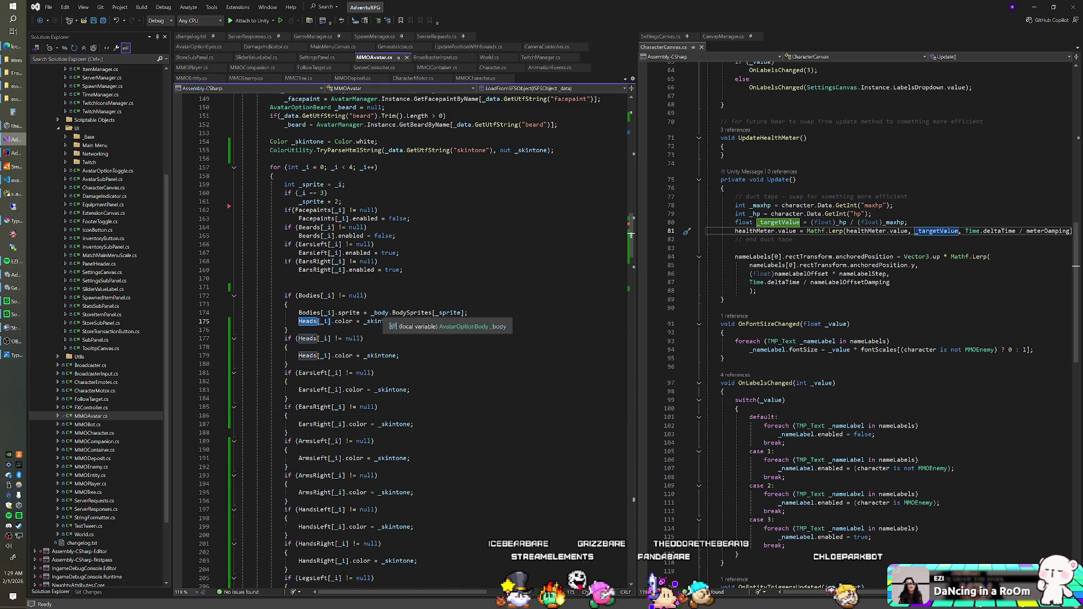
{"action": "type", "text": "Bodies"}
{"action": "key", "text": "ctrl+s"}
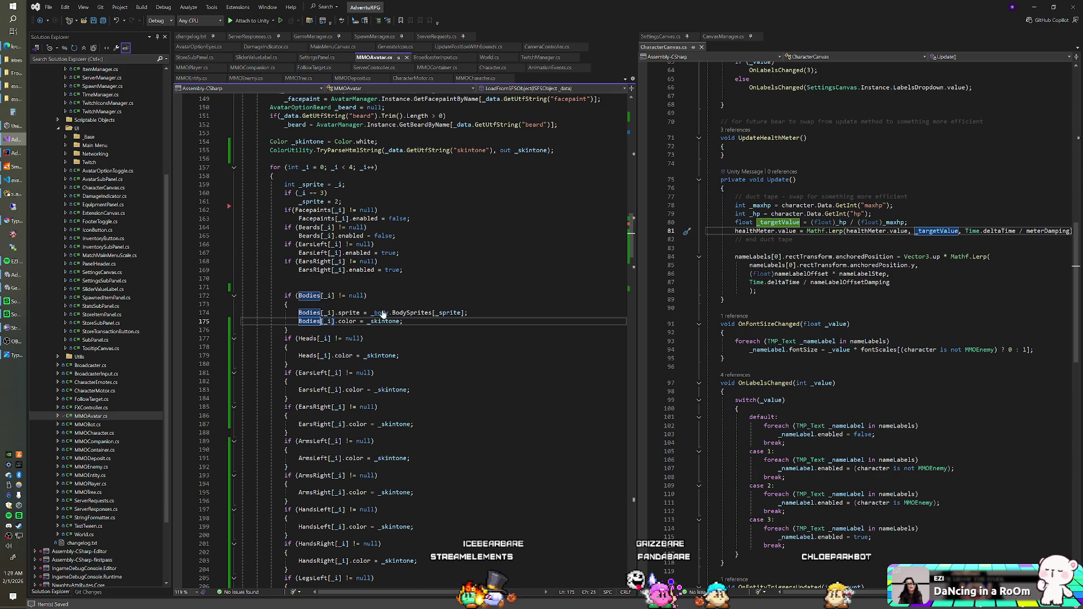
{"action": "left_click", "coordinate": [288, 304]}
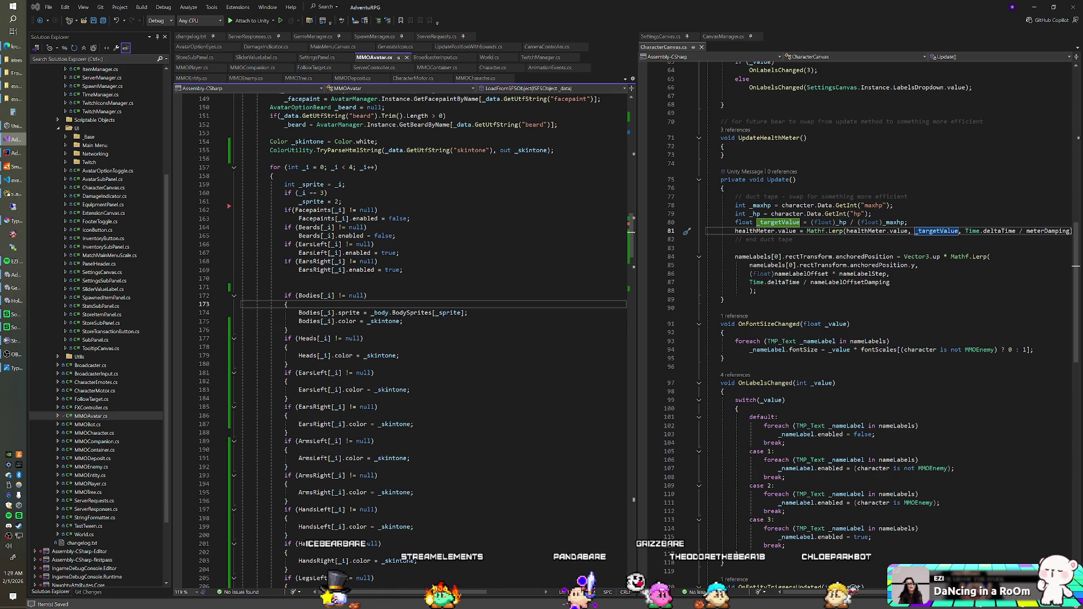
{"action": "key", "text": "alt+Tab"}
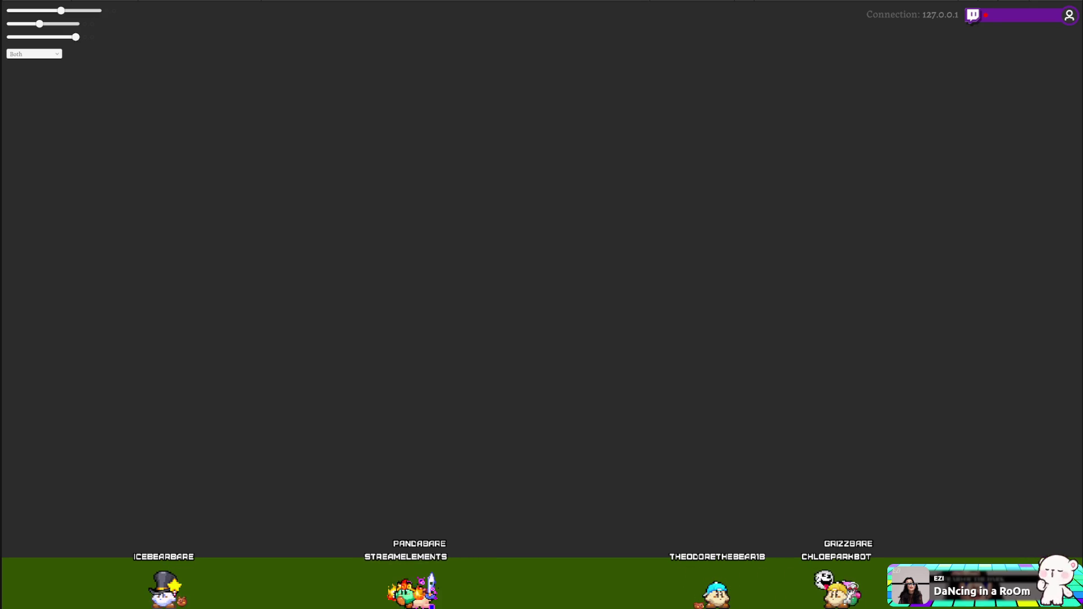
Step: Switch back to Unity and select the spawned player avatar in the Hierarchy
{"action": "key", "text": "alt+Tab"}
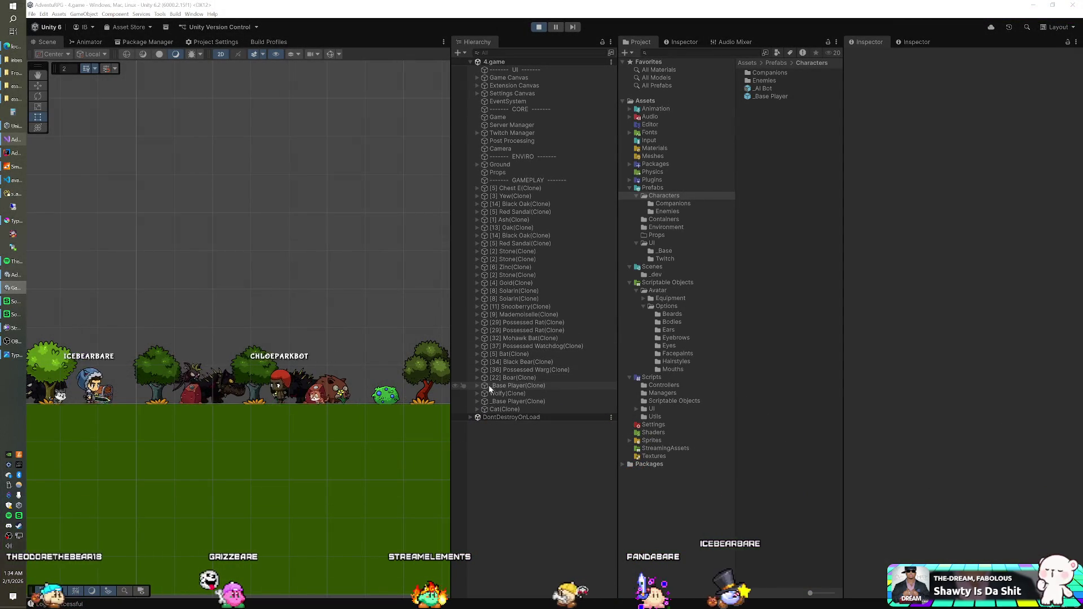
{"action": "left_click", "coordinate": [493, 401]}
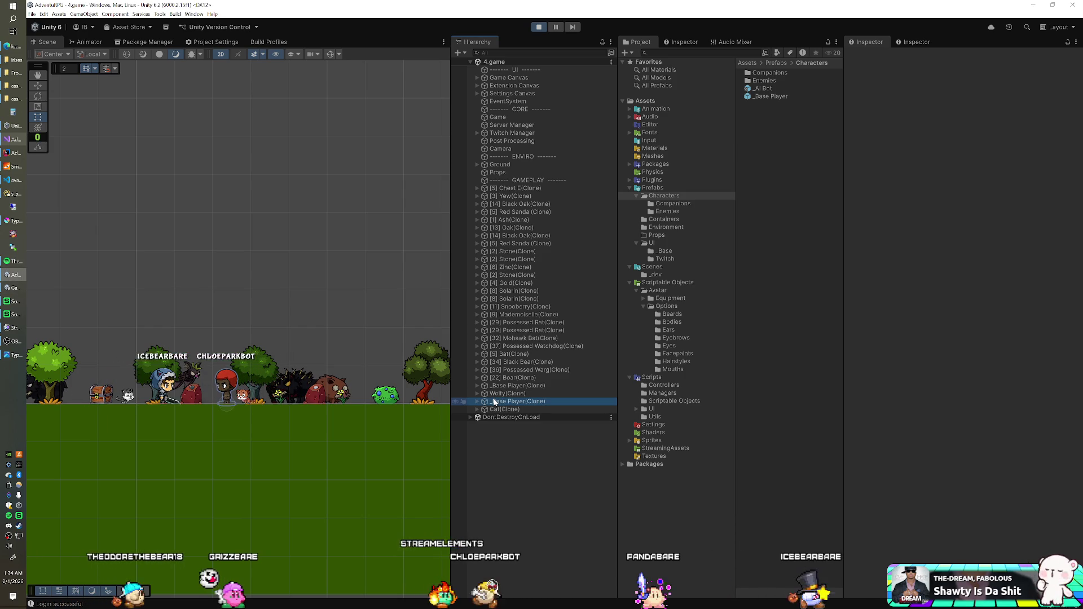
Step: Expand the spawned avatar's Left UpperBody, then stop the game and open the _Base Player prefab
{"action": "left_click", "coordinate": [478, 403]}
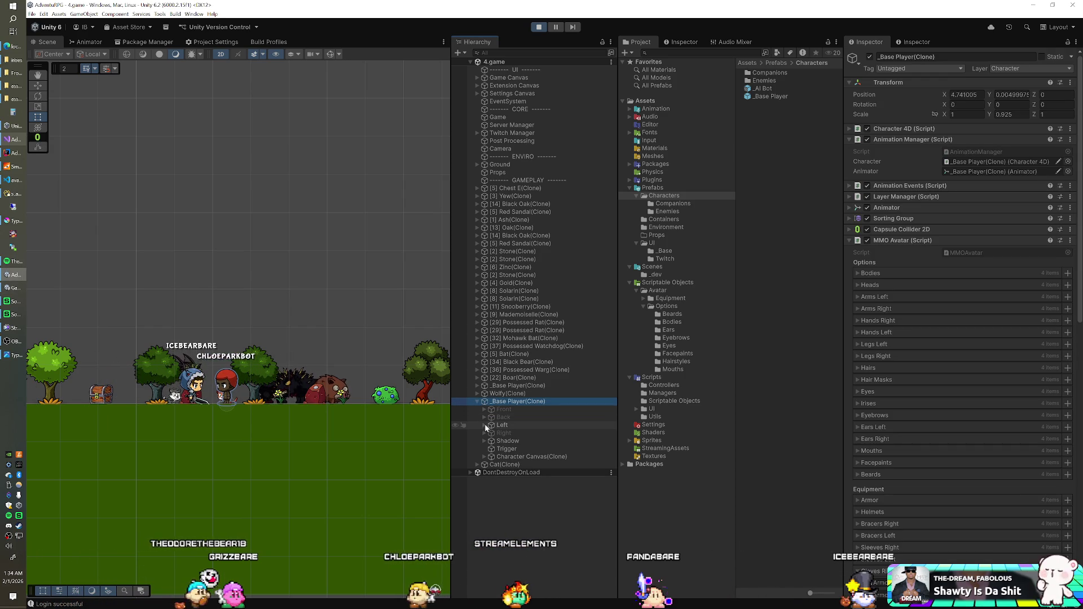
{"action": "left_click", "coordinate": [484, 426]}
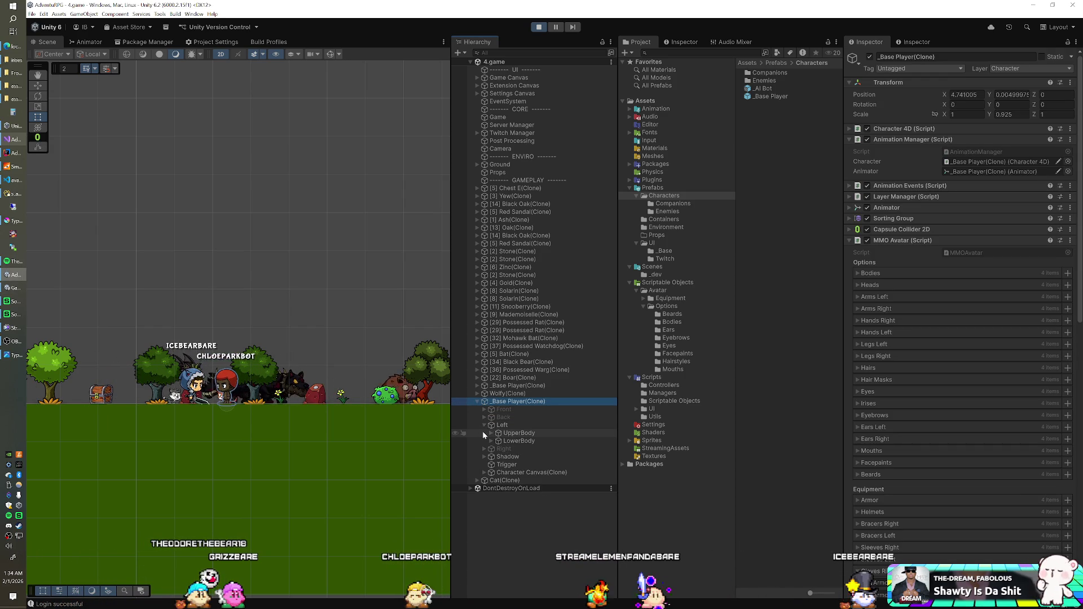
{"action": "left_click", "coordinate": [491, 432]}
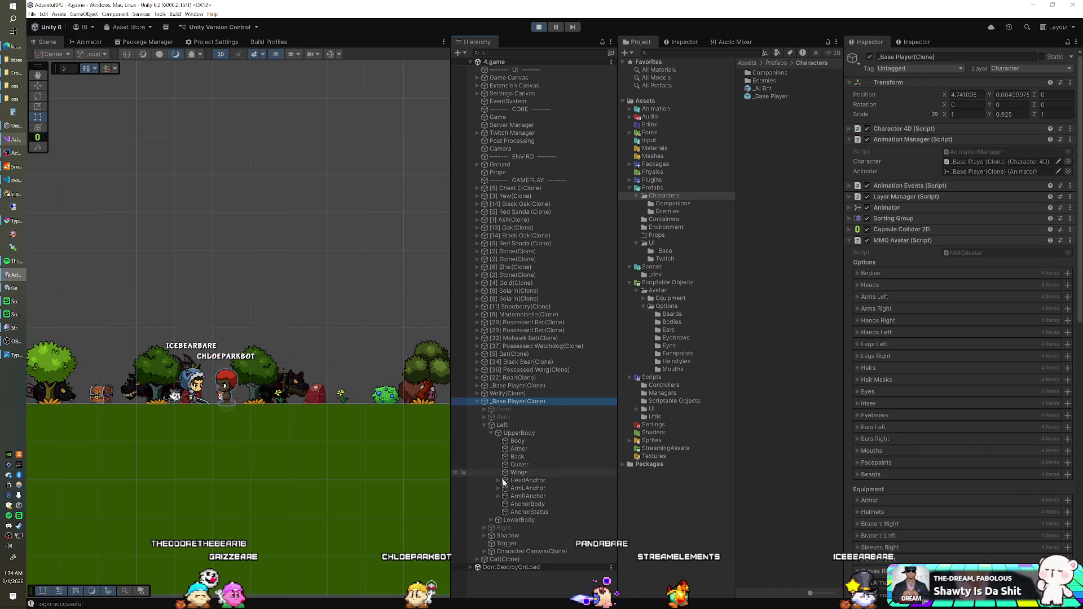
{"action": "left_click", "coordinate": [539, 27]}
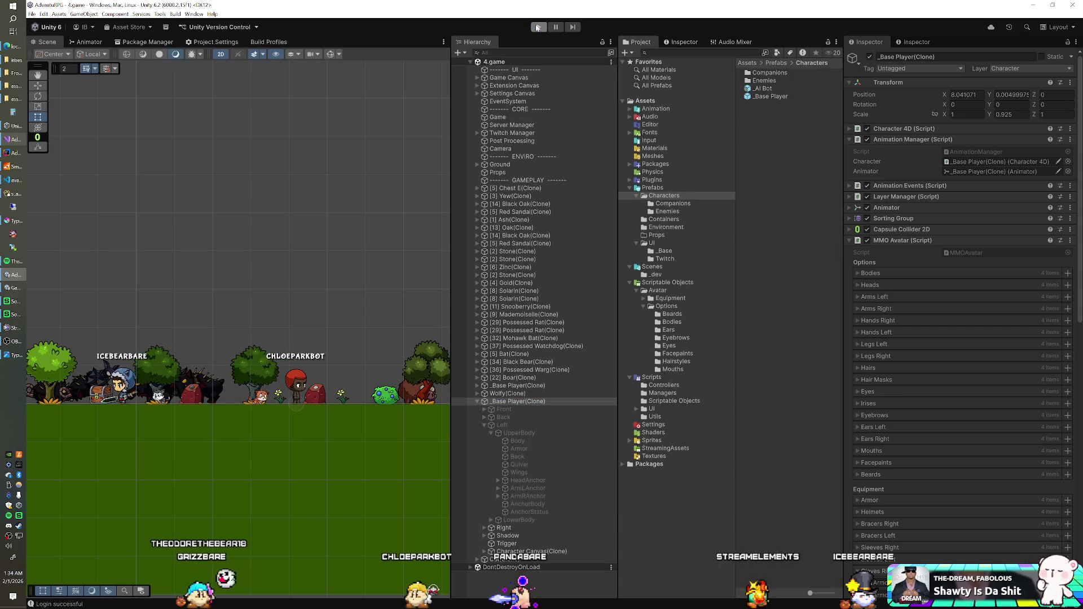
{"action": "double_click", "coordinate": [759, 97]}
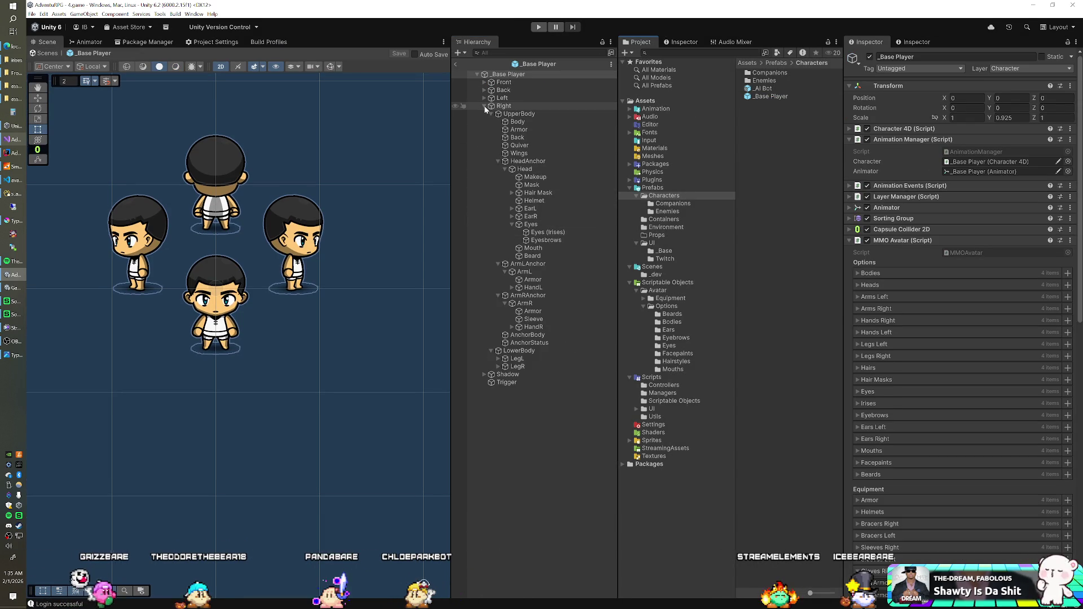
Step: Expand the Front view's UpperBody and head to browse its parts
{"action": "left_click", "coordinate": [484, 83]}
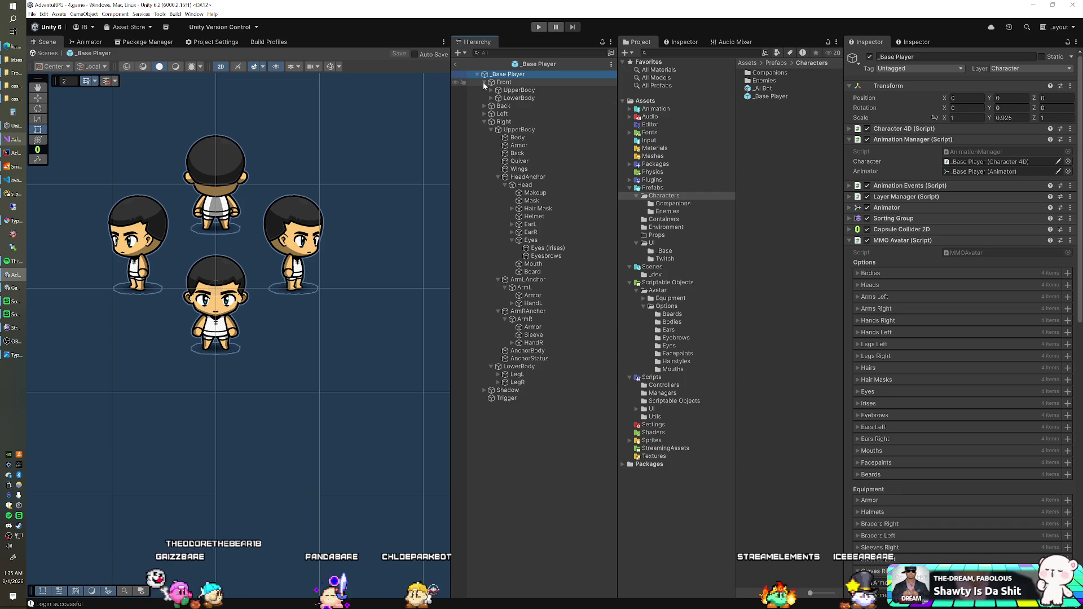
{"action": "left_click", "coordinate": [491, 90]}
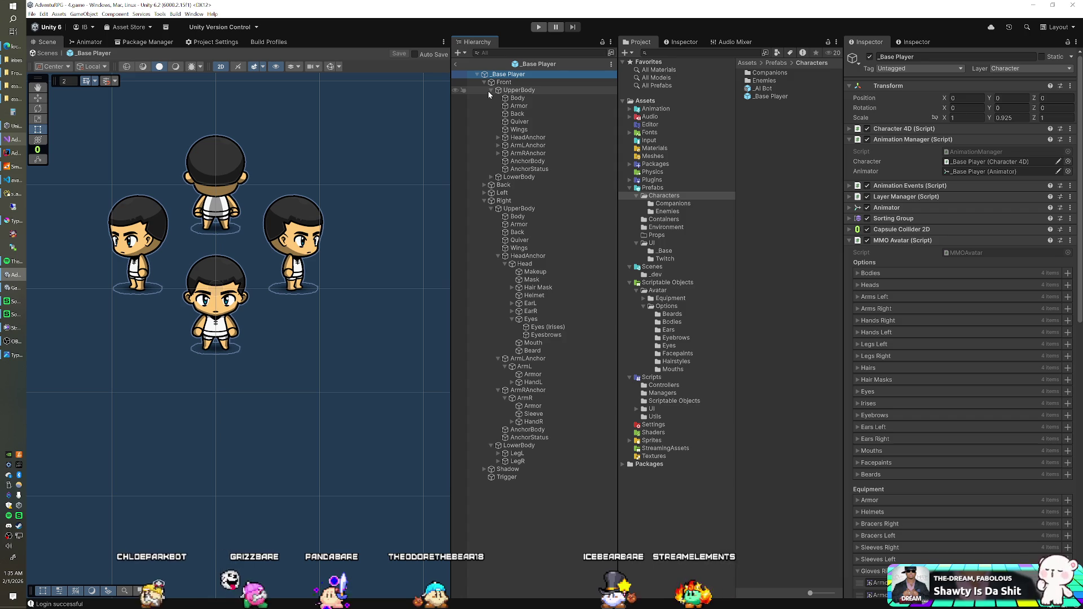
{"action": "left_click", "coordinate": [497, 137]}
{"action": "left_click", "coordinate": [505, 146]}
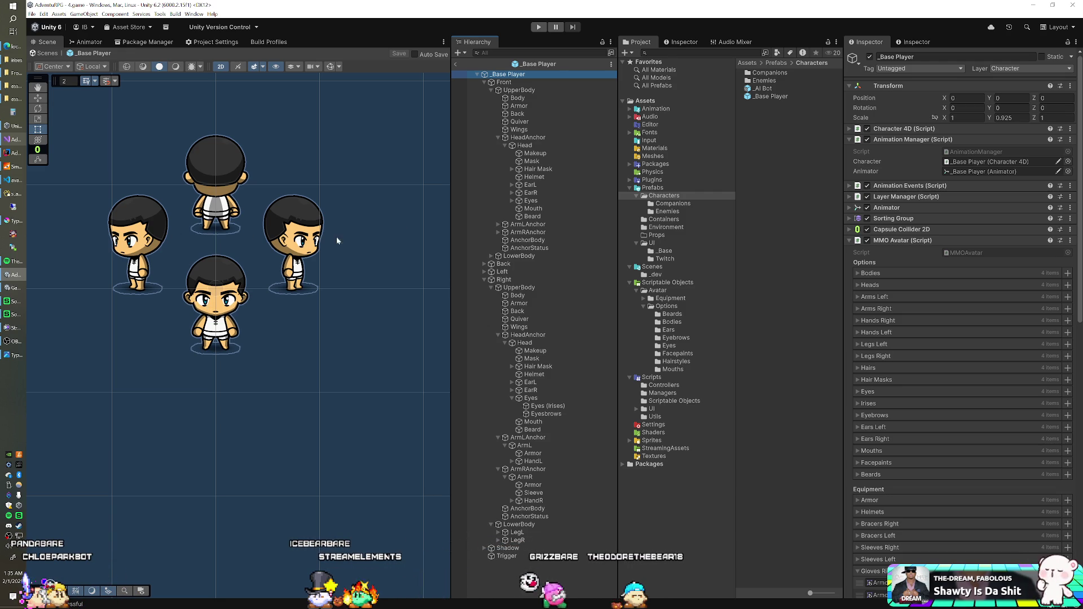
Step: Drill into the Left view's Head > Hair Mask and select Hair to check its sorting order 380
{"action": "left_click", "coordinate": [484, 82]}
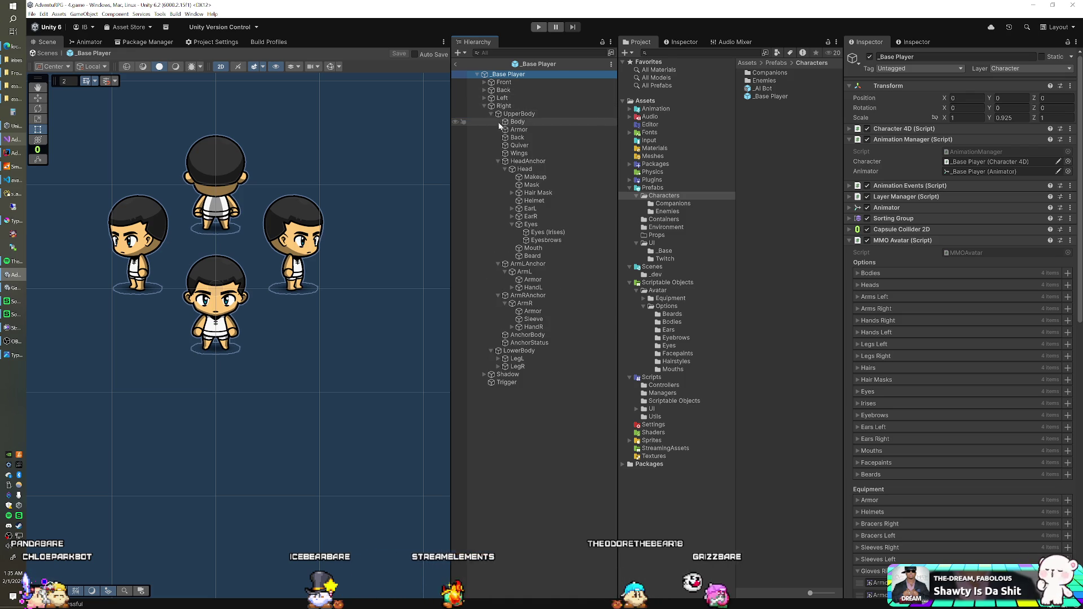
{"action": "left_click", "coordinate": [483, 106]}
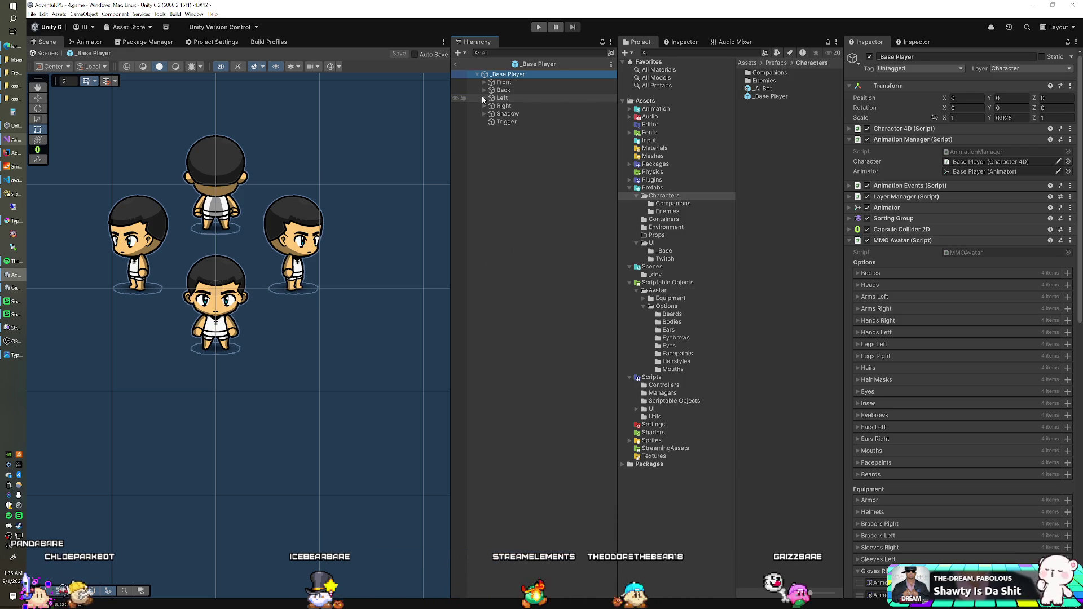
{"action": "left_click", "coordinate": [483, 97]}
{"action": "left_click", "coordinate": [491, 106]}
{"action": "left_click", "coordinate": [498, 154]}
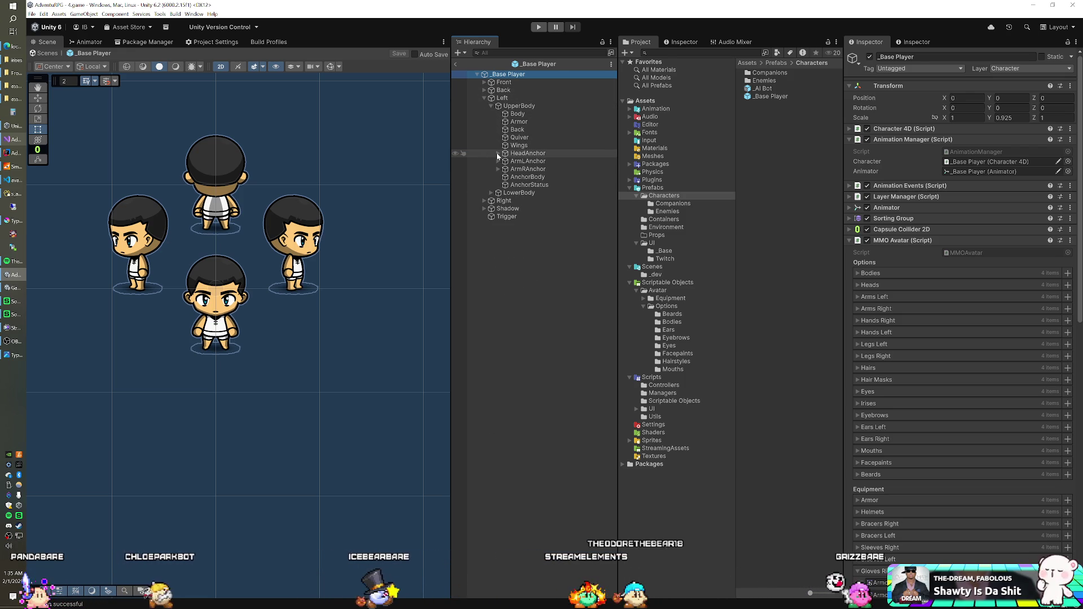
{"action": "left_click", "coordinate": [505, 161]}
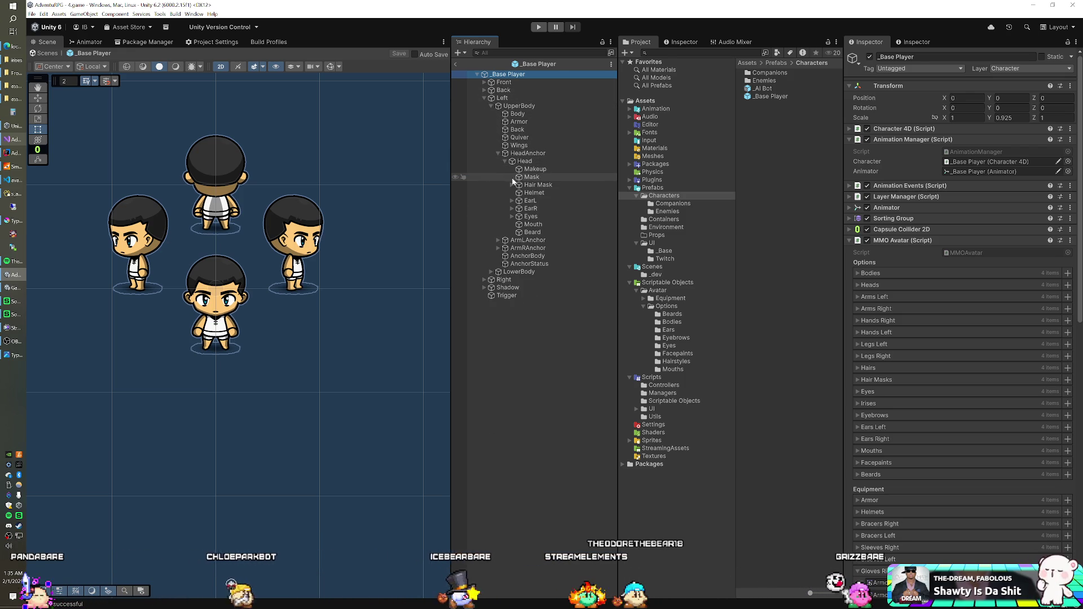
{"action": "left_click", "coordinate": [534, 194]}
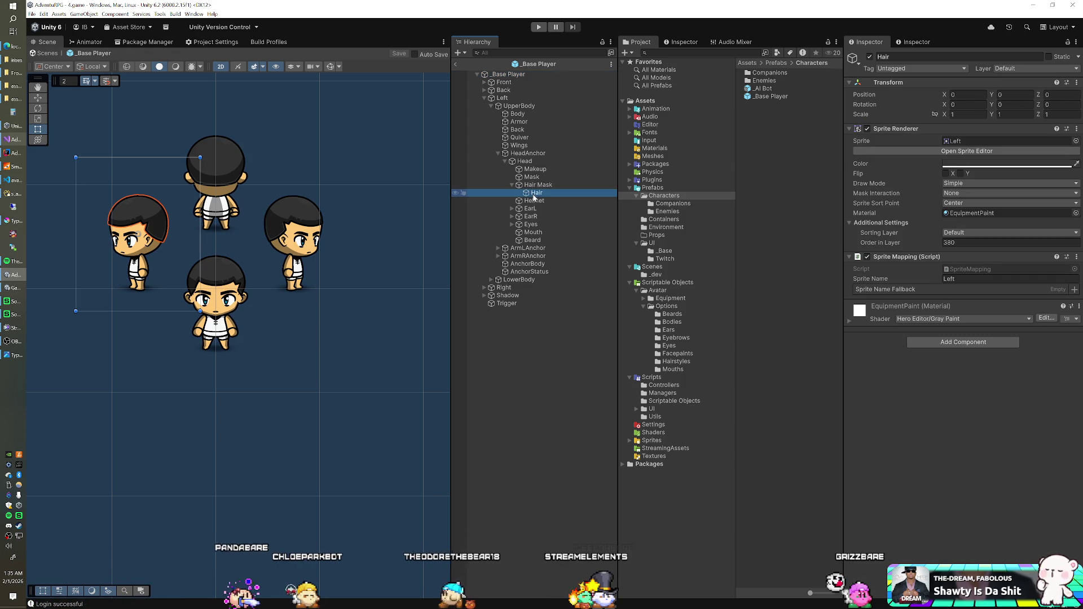
Step: Compare the Left and Right views' EarL, EarR and Hair sorting orders, Right hair at 245
{"action": "left_click", "coordinate": [527, 211]}
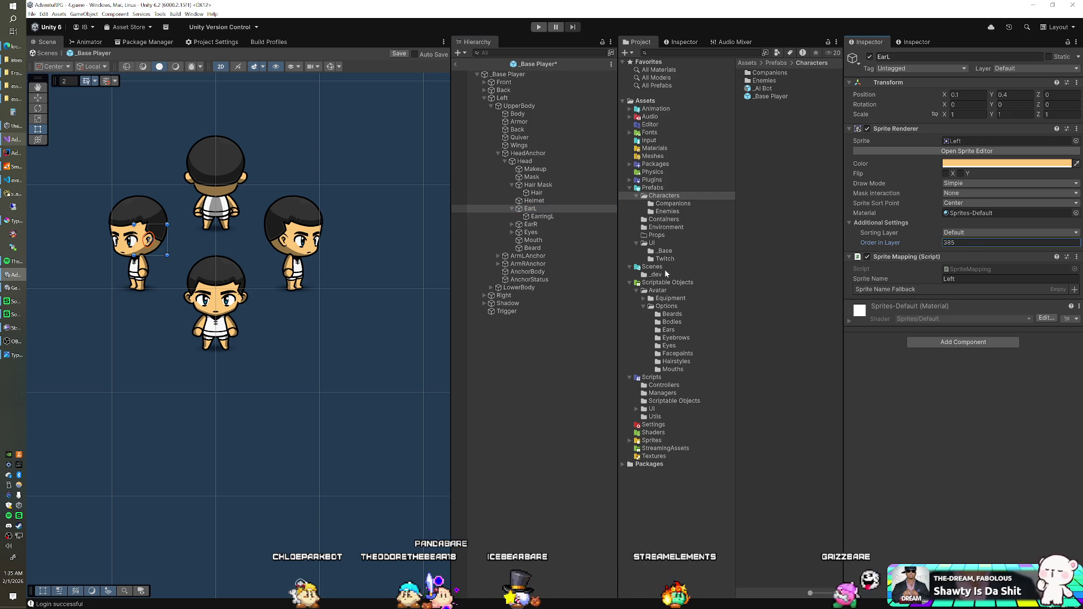
{"action": "left_click", "coordinate": [540, 224]}
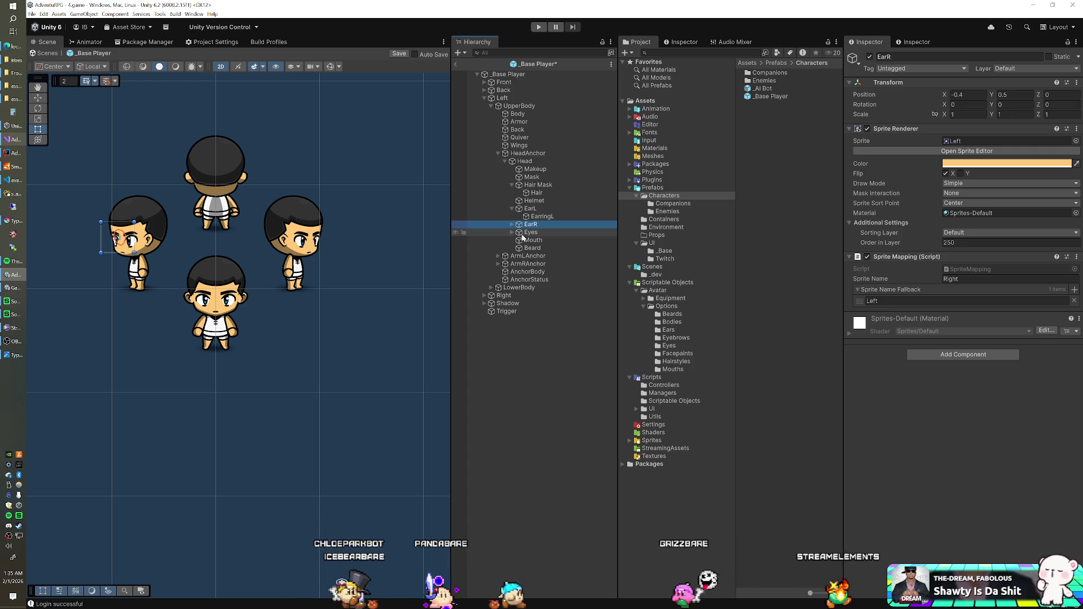
{"action": "left_click", "coordinate": [485, 98]}
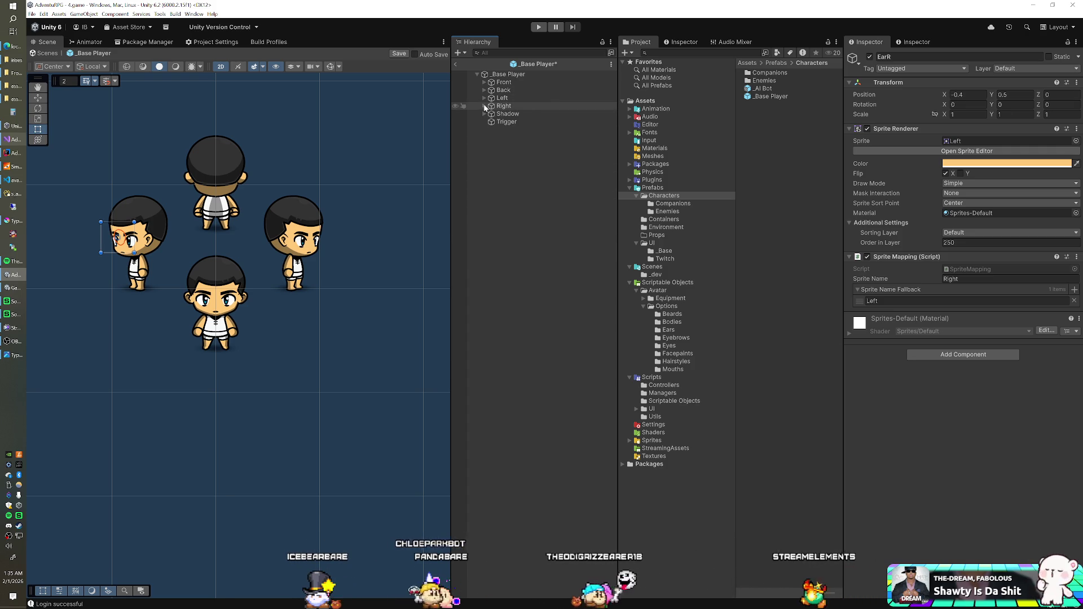
{"action": "left_click", "coordinate": [485, 106]}
{"action": "left_click", "coordinate": [531, 217]}
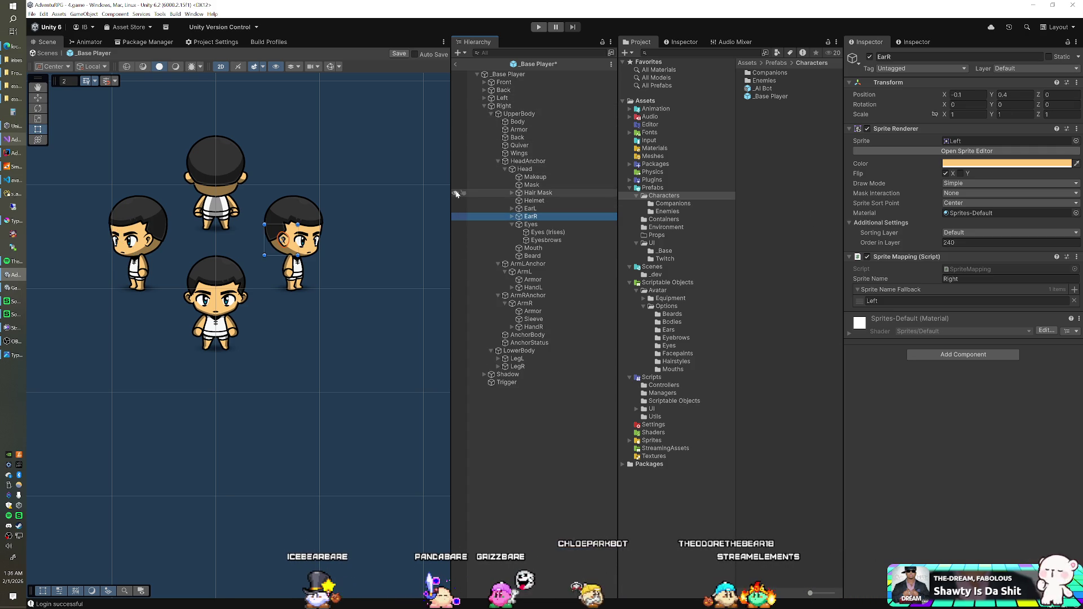
{"action": "left_click", "coordinate": [536, 193]}
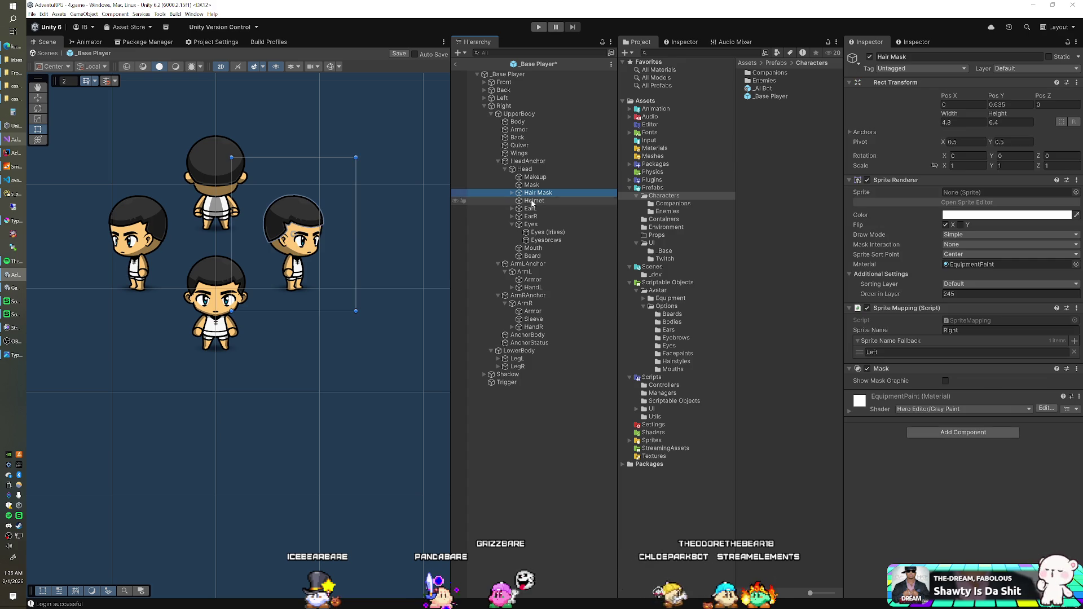
{"action": "left_click", "coordinate": [511, 193]}
{"action": "left_click", "coordinate": [532, 200]}
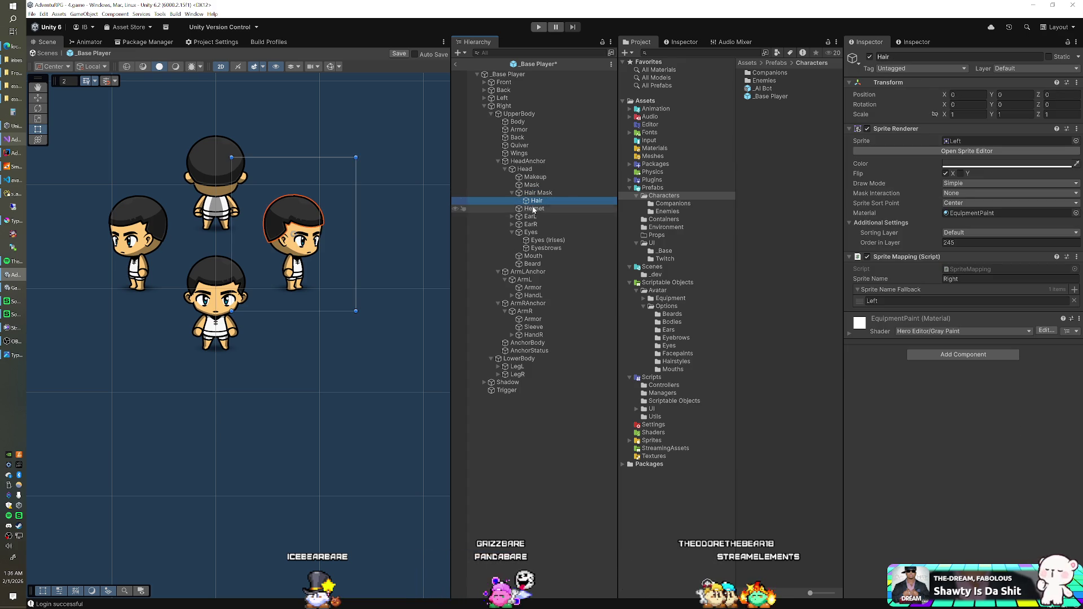
Step: Set the Right view's EarR Order in Layer from 240 to 250, exit prefab editing and press Play
{"action": "left_click", "coordinate": [531, 225]}
{"action": "left_click", "coordinate": [1010, 242]}
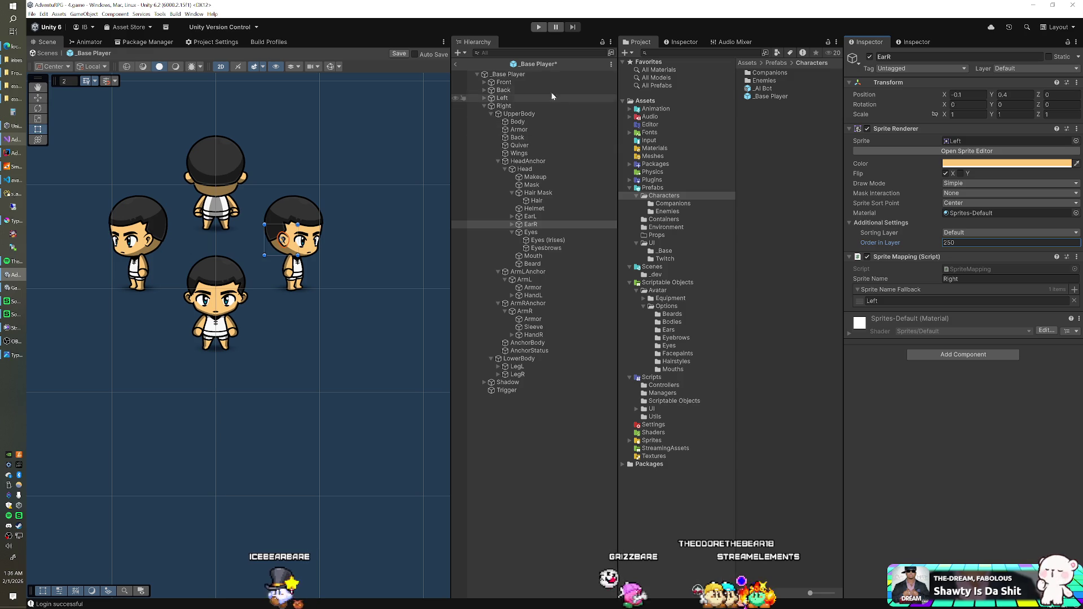
{"action": "left_click", "coordinate": [455, 64]}
{"action": "left_click", "coordinate": [538, 27]}
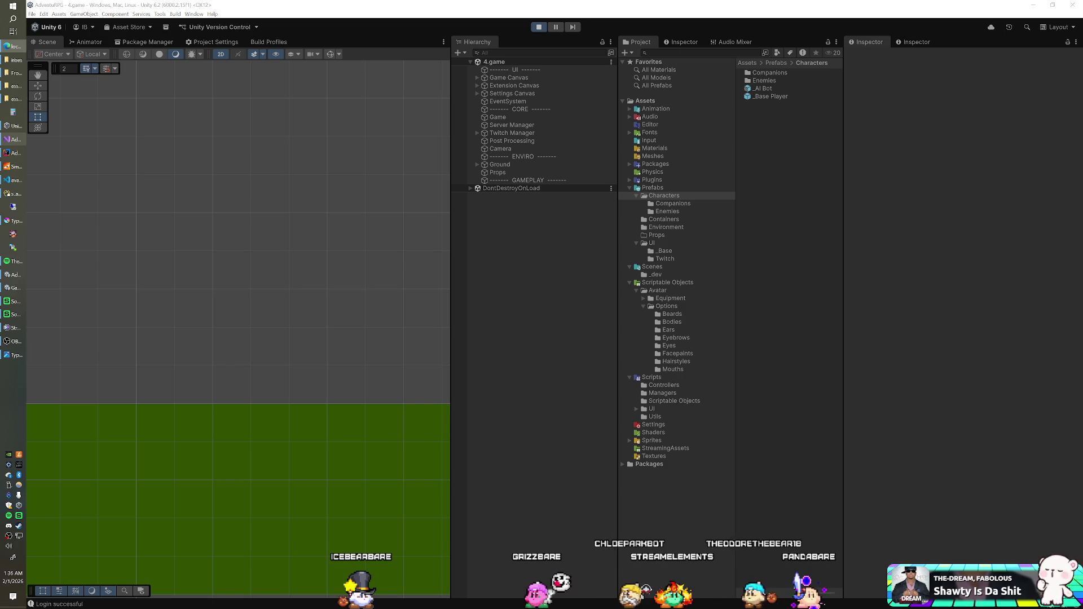
Step: Check the server log's DepositsManager 'bound must be positive' error, close the console and stop play mode
{"action": "left_click", "coordinate": [11, 167]}
{"action": "scroll", "coordinate": [248, 161], "scroll_direction": "up", "scroll_amount": 7}
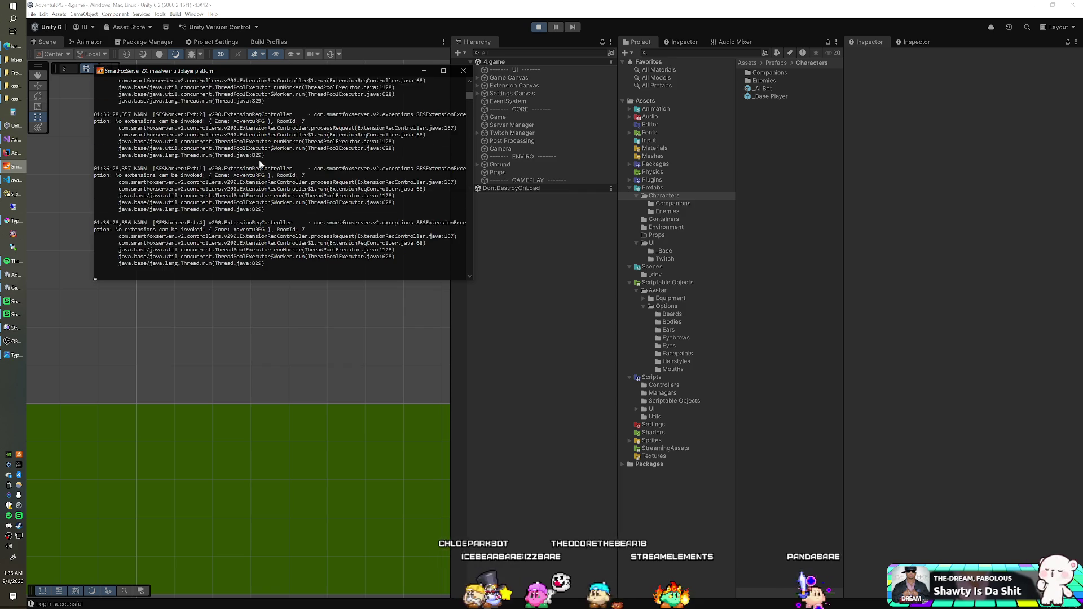
{"action": "scroll", "coordinate": [260, 163], "scroll_direction": "up", "scroll_amount": 5}
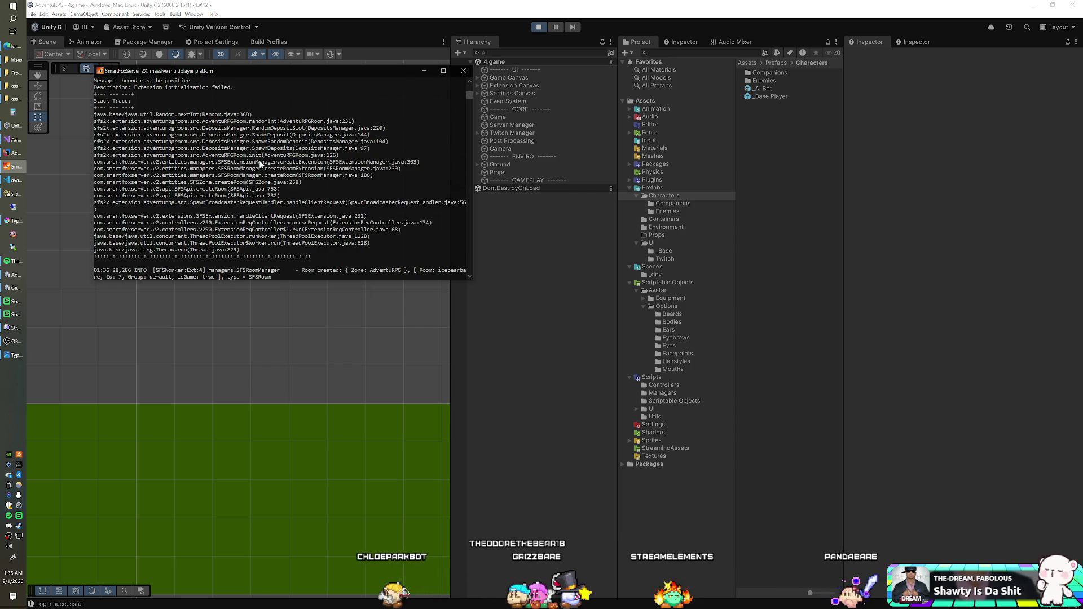
{"action": "scroll", "coordinate": [260, 163], "scroll_direction": "up", "scroll_amount": 2}
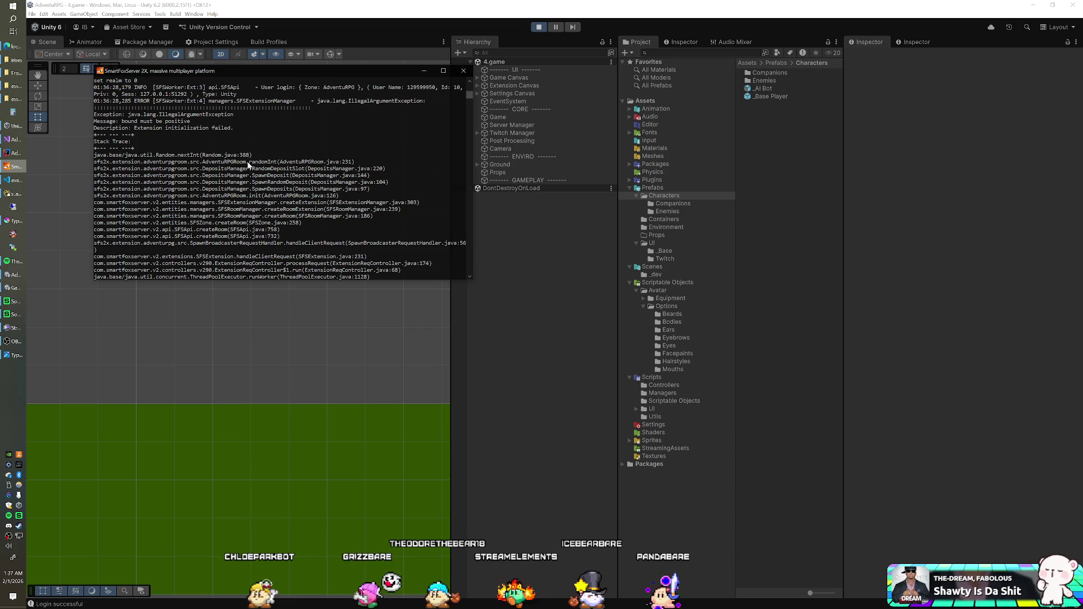
{"action": "left_click", "coordinate": [463, 73]}
{"action": "left_click", "coordinate": [538, 26]}
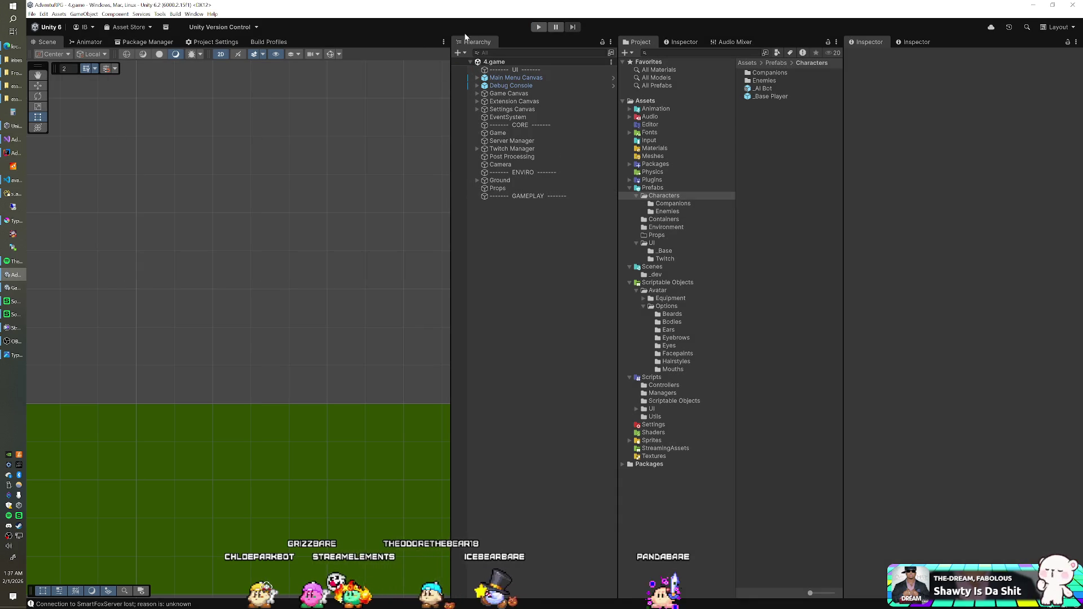
Step: Relaunch SmartFoxServer 2X and put Unity back into play mode running 4.game
{"action": "left_click", "coordinate": [16, 168]}
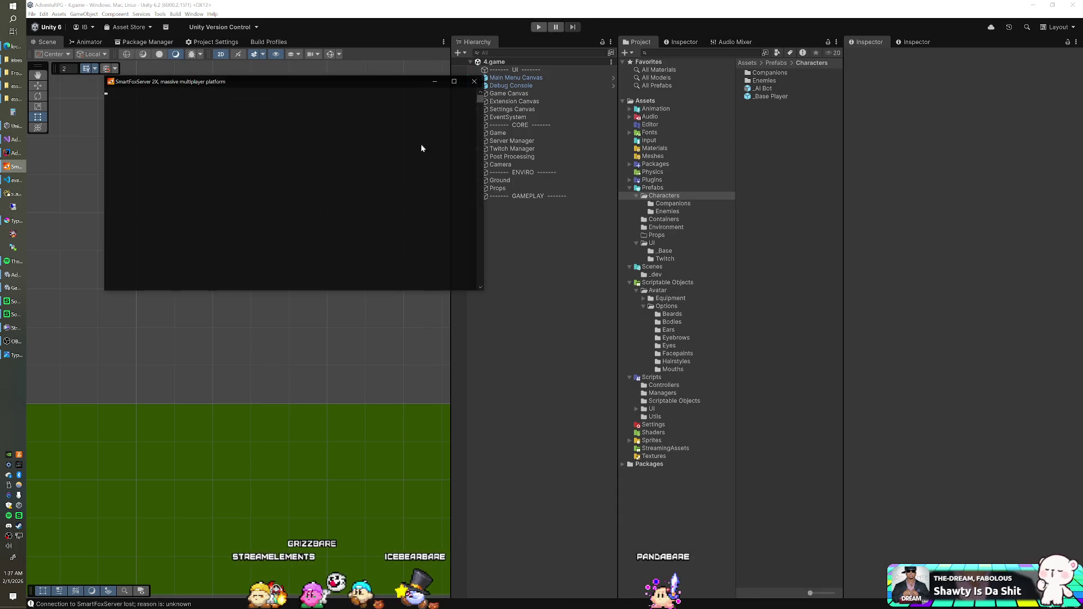
{"action": "left_click", "coordinate": [496, 22]}
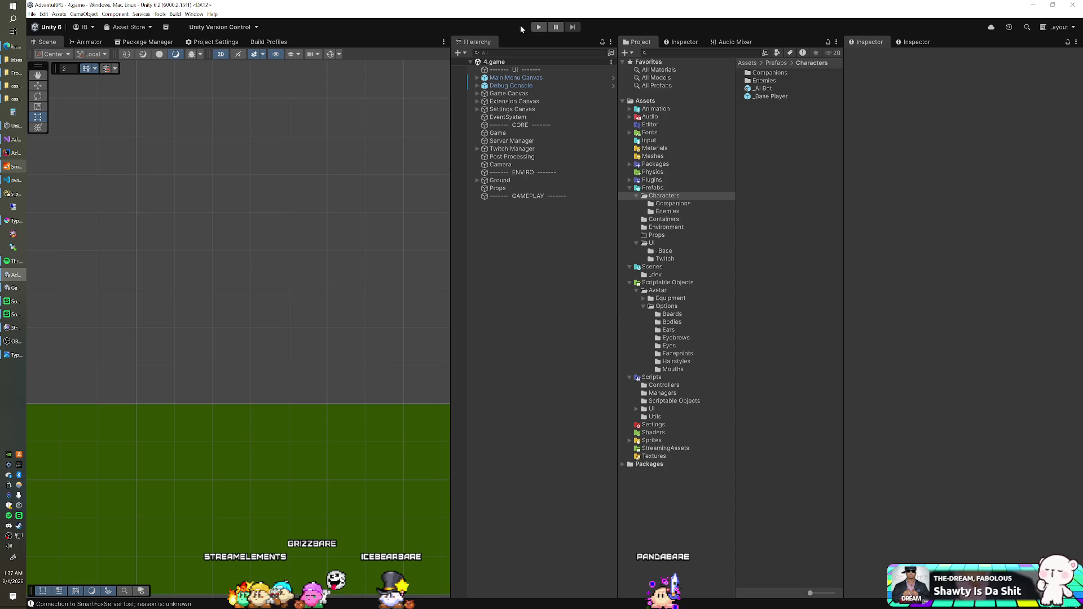
{"action": "left_click", "coordinate": [539, 27]}
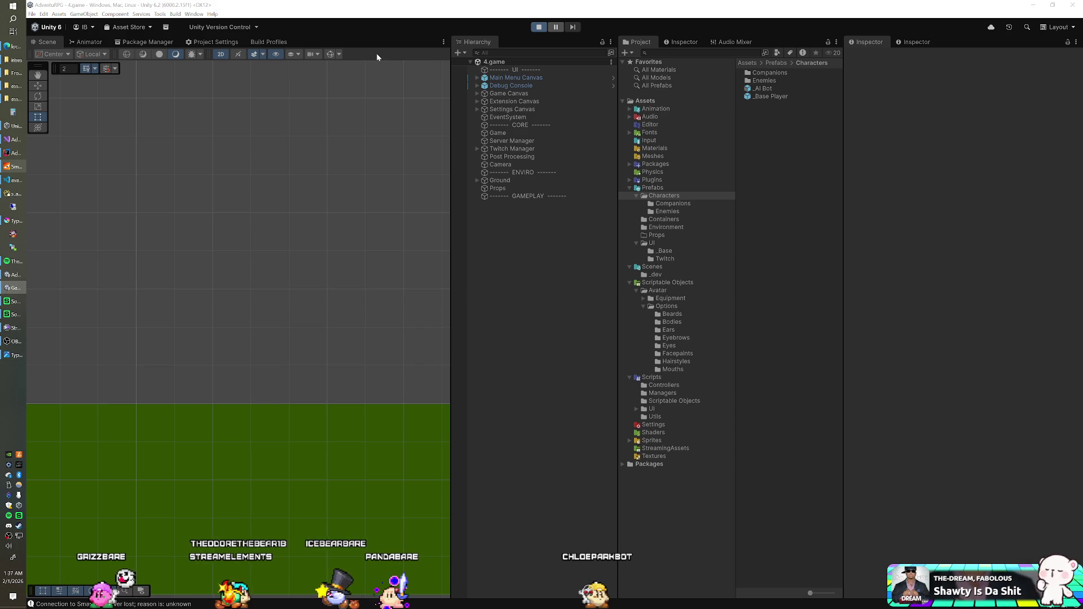
{"action": "key", "text": "XF86AudioNext"}
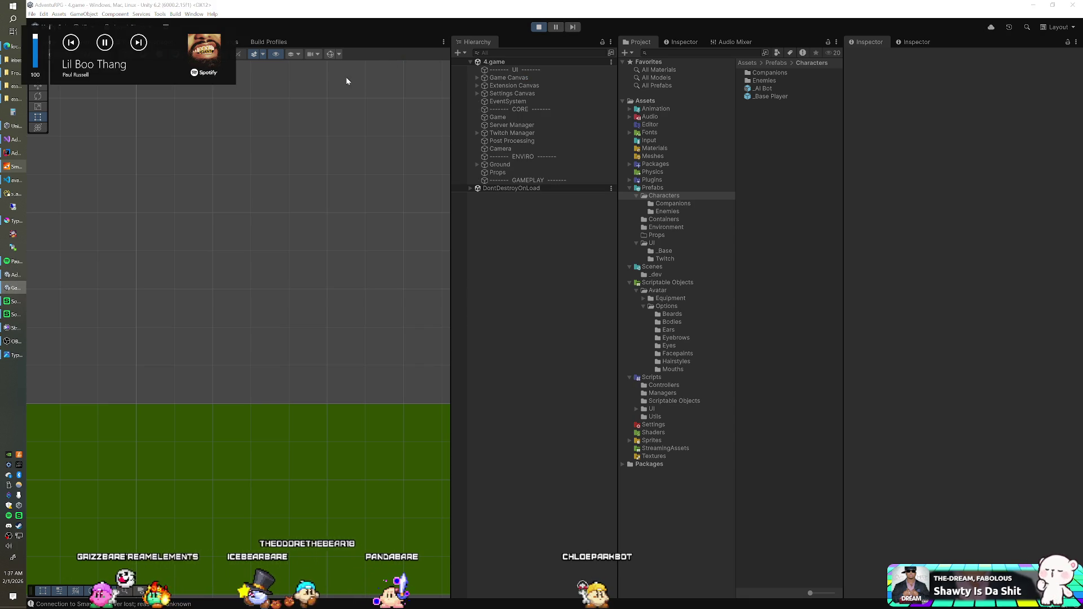